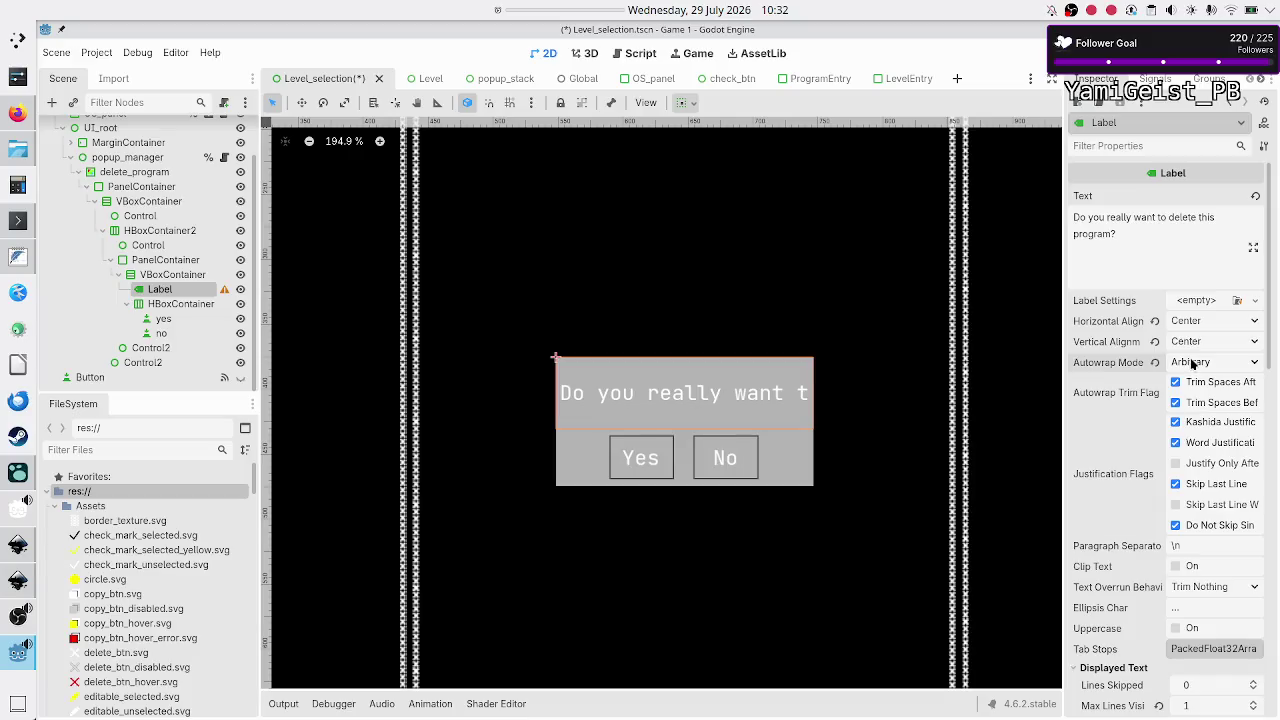
Step: Set the question Label's Max Lines Visible to 2
{"action": "scroll", "coordinate": [1145, 643], "scroll_direction": "down", "scroll_amount": 3}
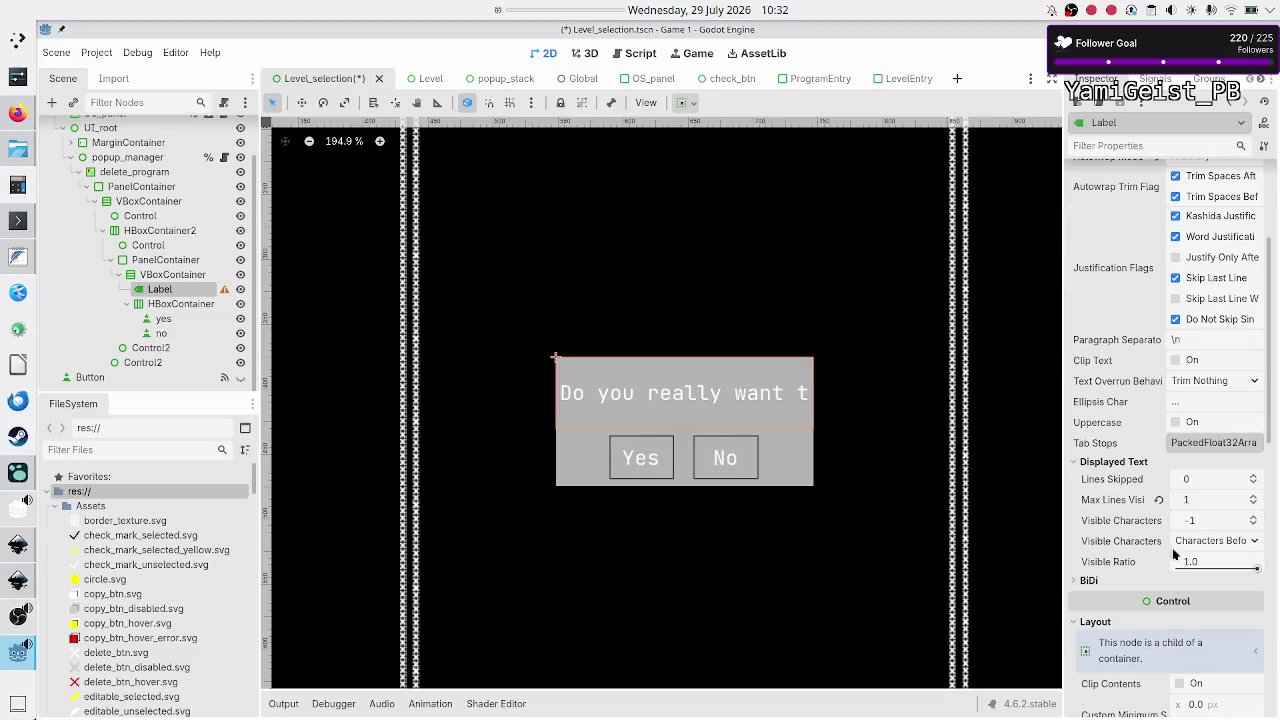
{"action": "left_click", "coordinate": [1209, 497]}
{"action": "type", "text": "2"}
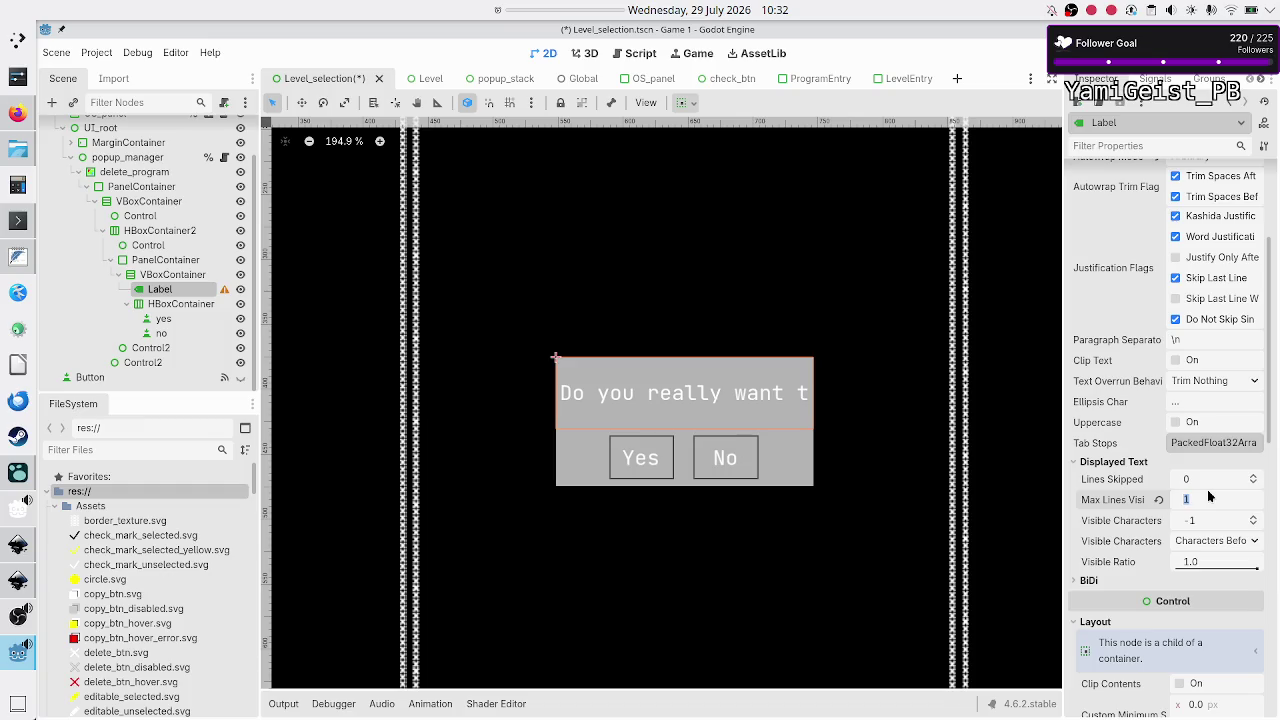
{"action": "key", "text": "Return"}
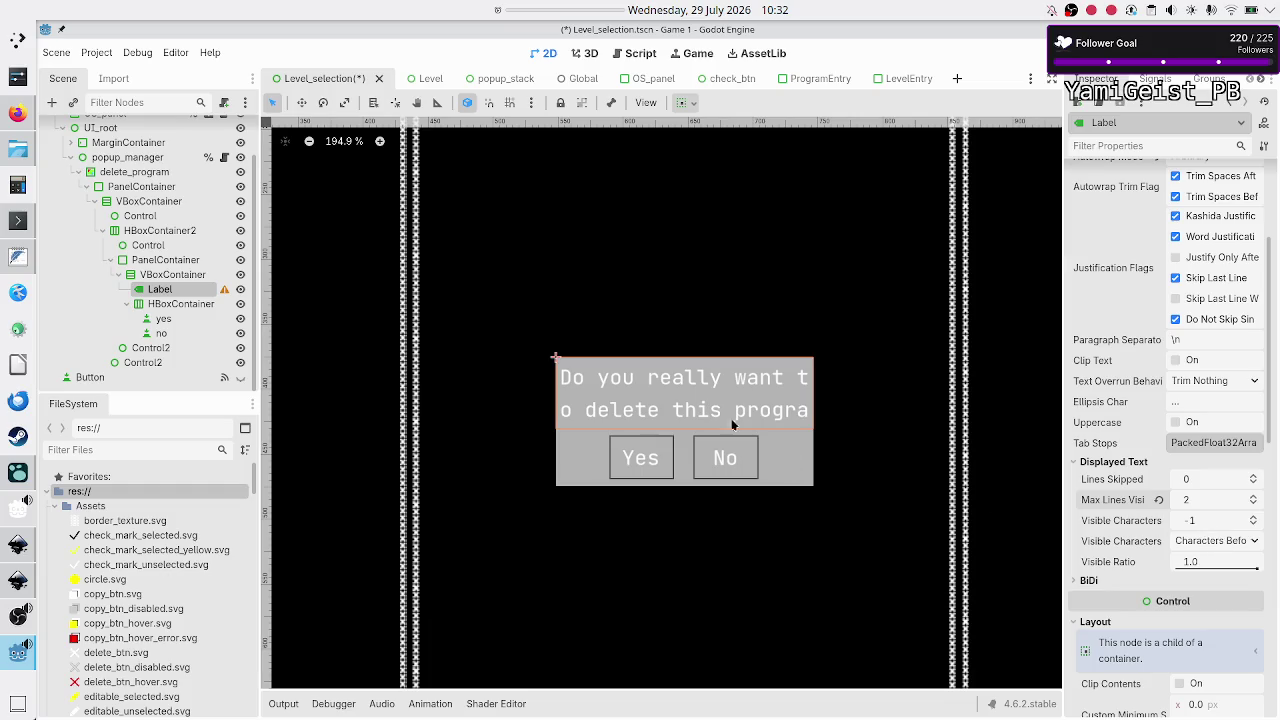
Step: Expand the Label's Theme Overrides font size section
{"action": "scroll", "coordinate": [1150, 550], "scroll_direction": "down", "scroll_amount": 12}
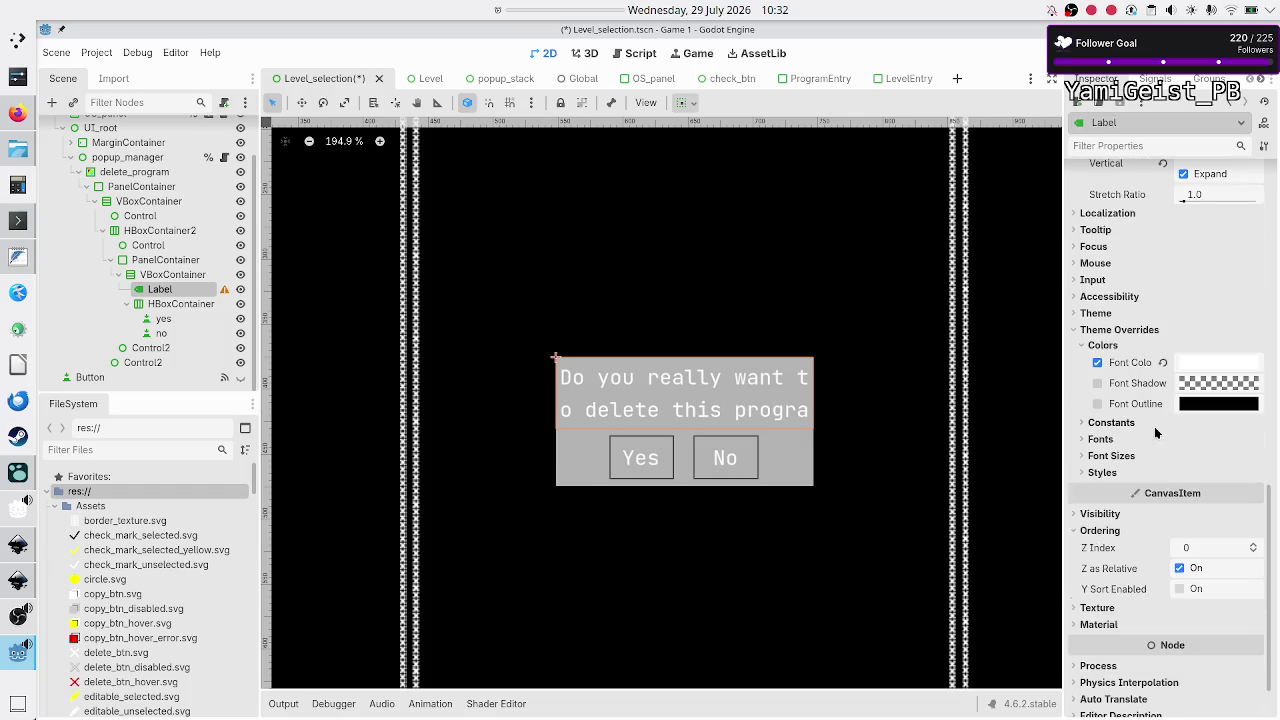
{"action": "mouse_move", "coordinate": [1151, 558]}
{"action": "left_click", "coordinate": [1130, 458]}
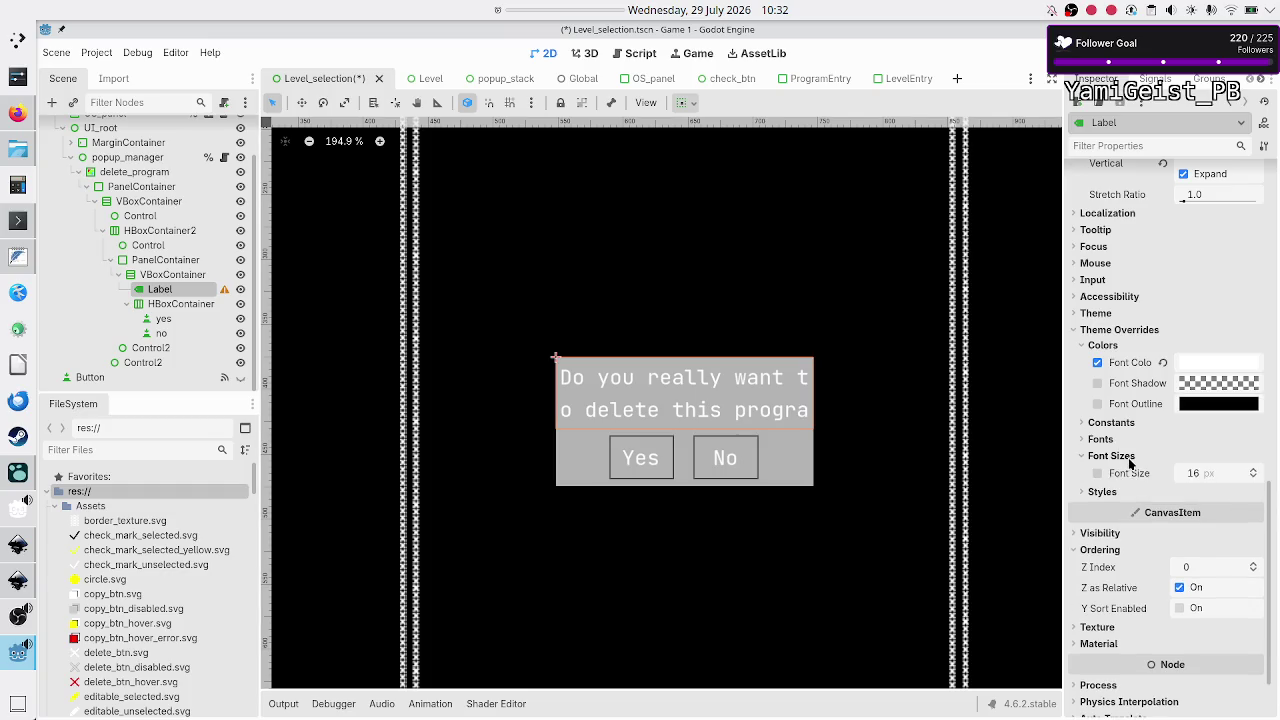
{"action": "scroll", "coordinate": [687, 408], "scroll_direction": "down", "scroll_amount": 5}
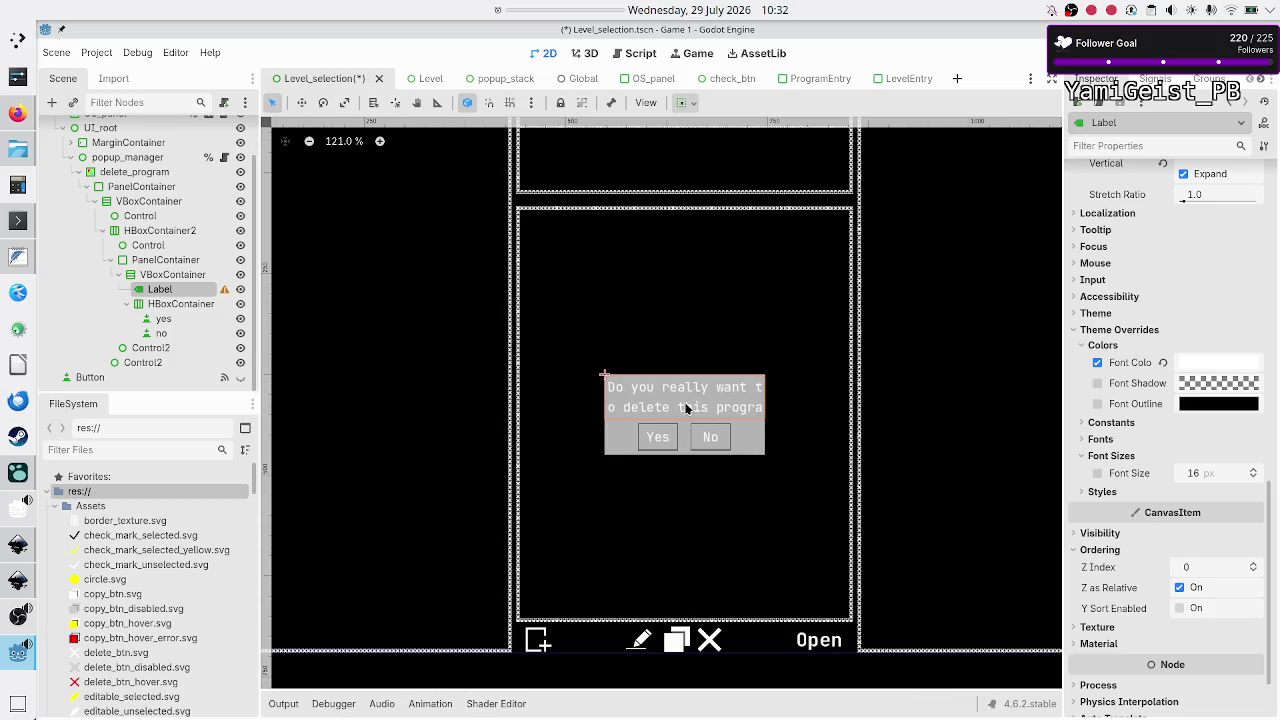
Step: Inspect HBoxContainer2, PanelContainer, HBoxContainer and the spacer Control in the Scene dock
{"action": "scroll", "coordinate": [687, 408], "scroll_direction": "down", "scroll_amount": 1}
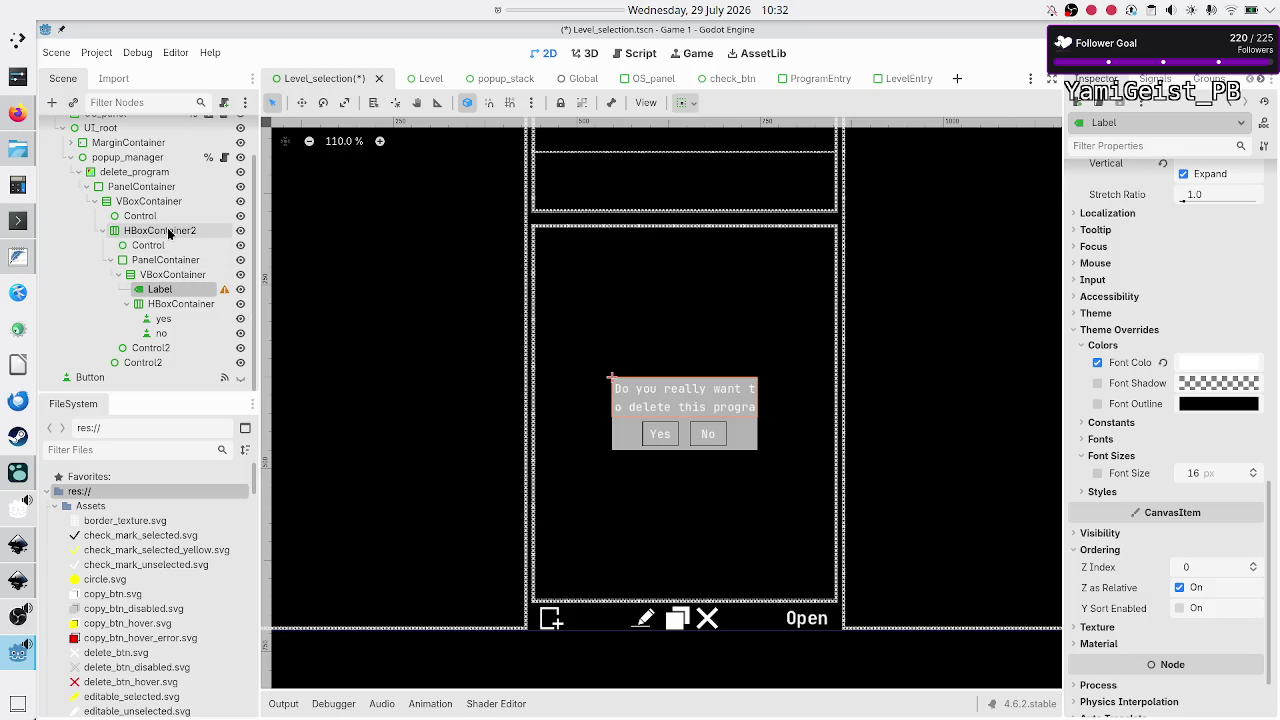
{"action": "left_click", "coordinate": [167, 236]}
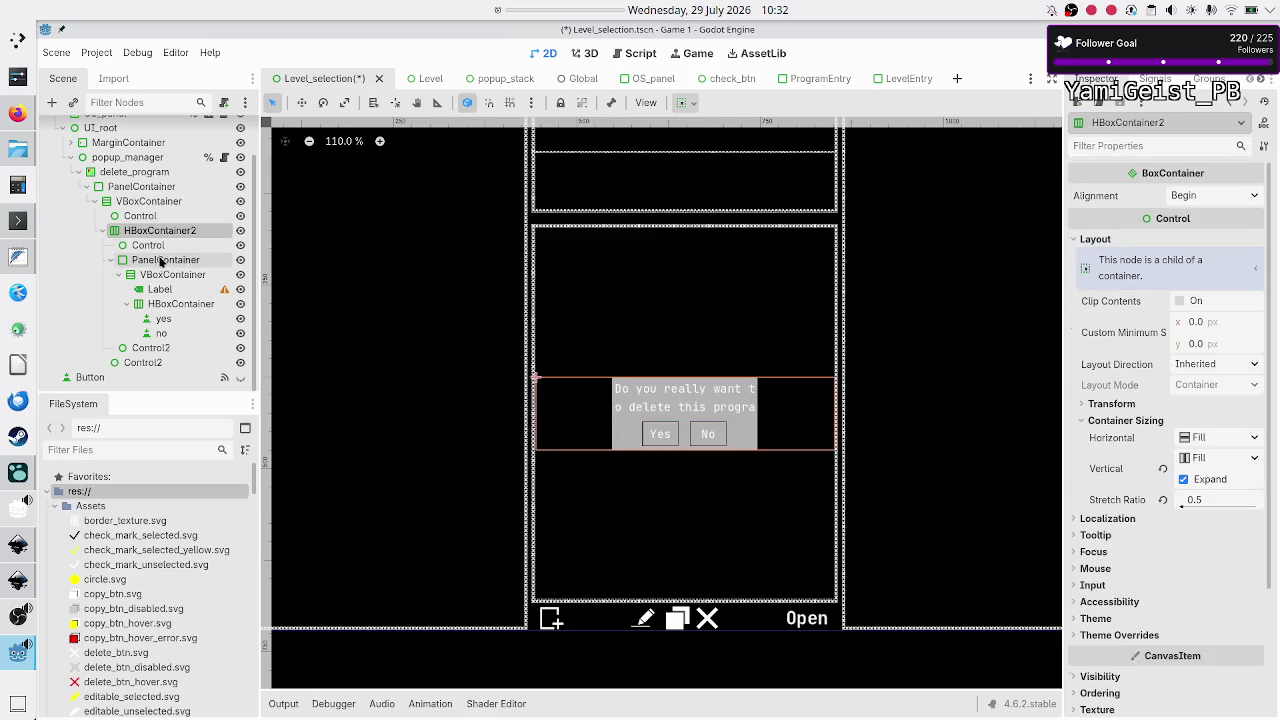
{"action": "left_click", "coordinate": [160, 264]}
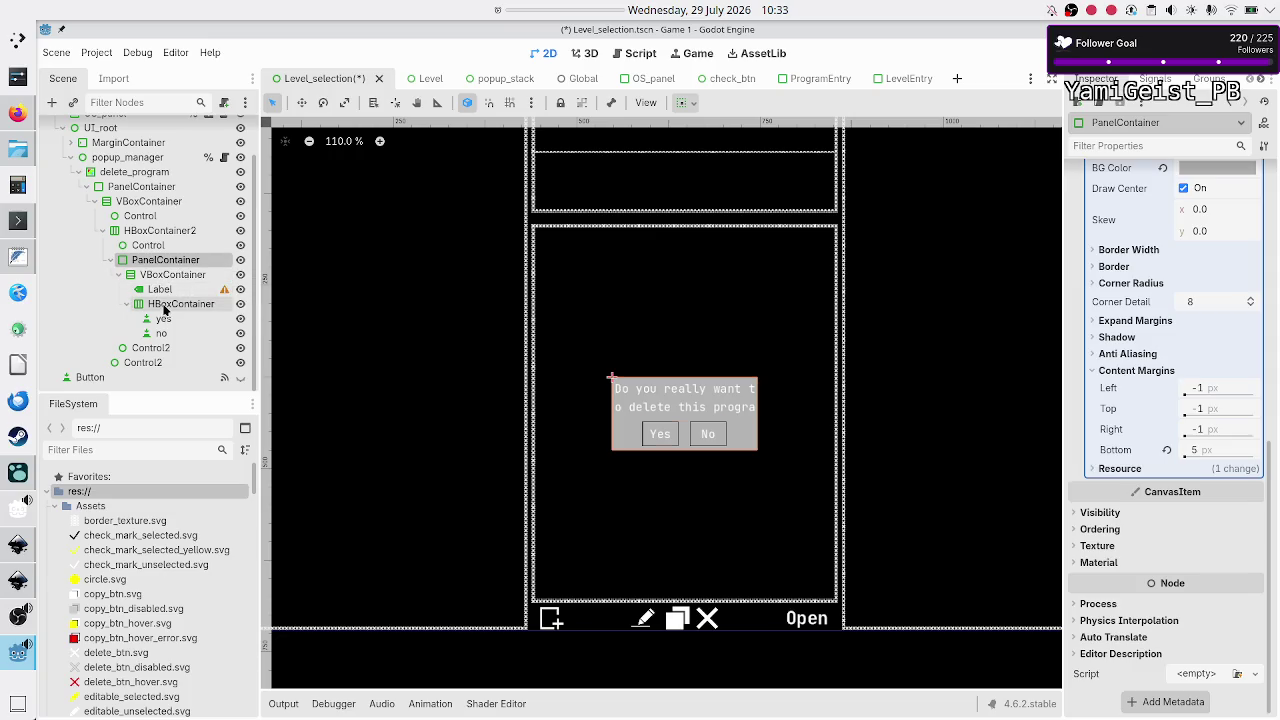
{"action": "left_click", "coordinate": [165, 306]}
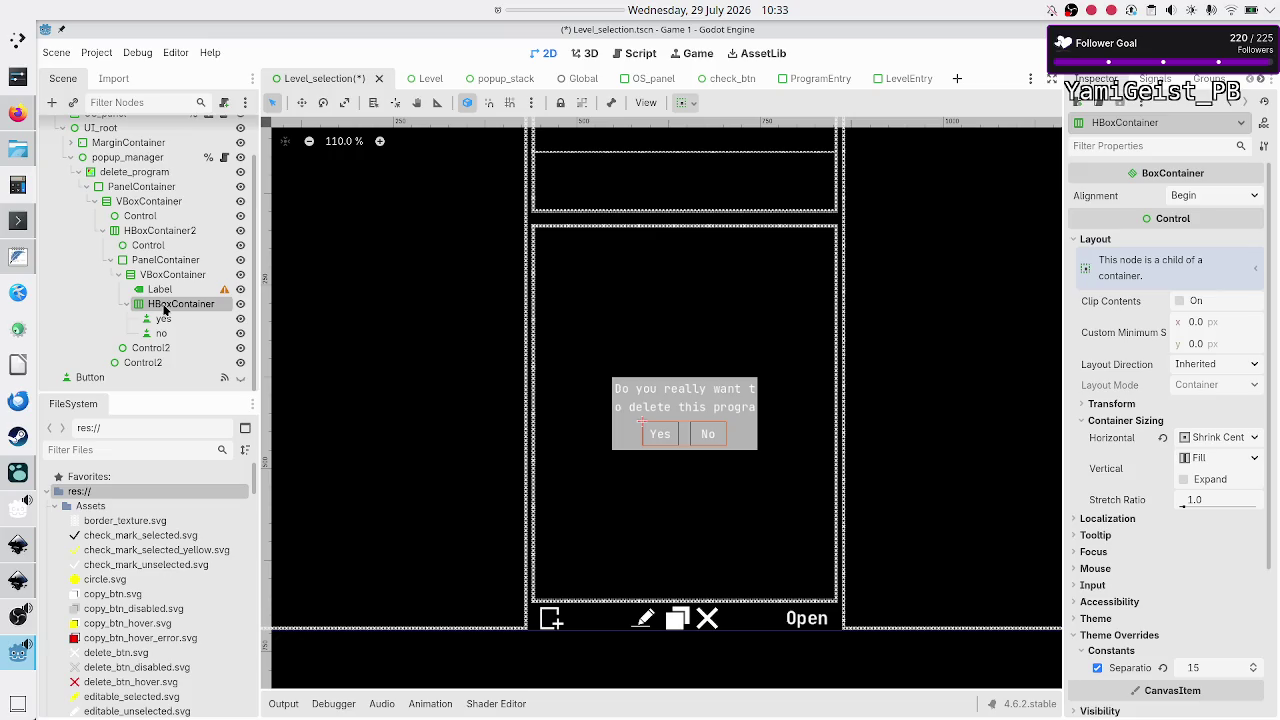
{"action": "left_click", "coordinate": [147, 232]}
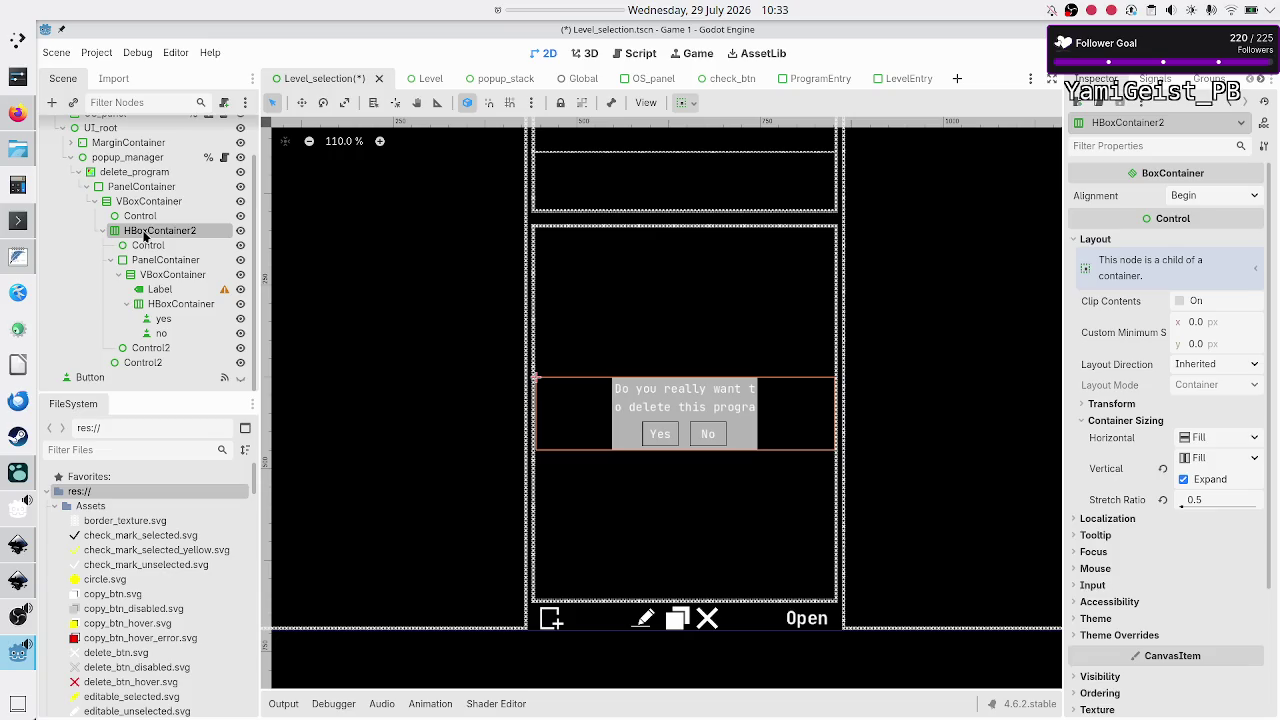
{"action": "left_click", "coordinate": [150, 216]}
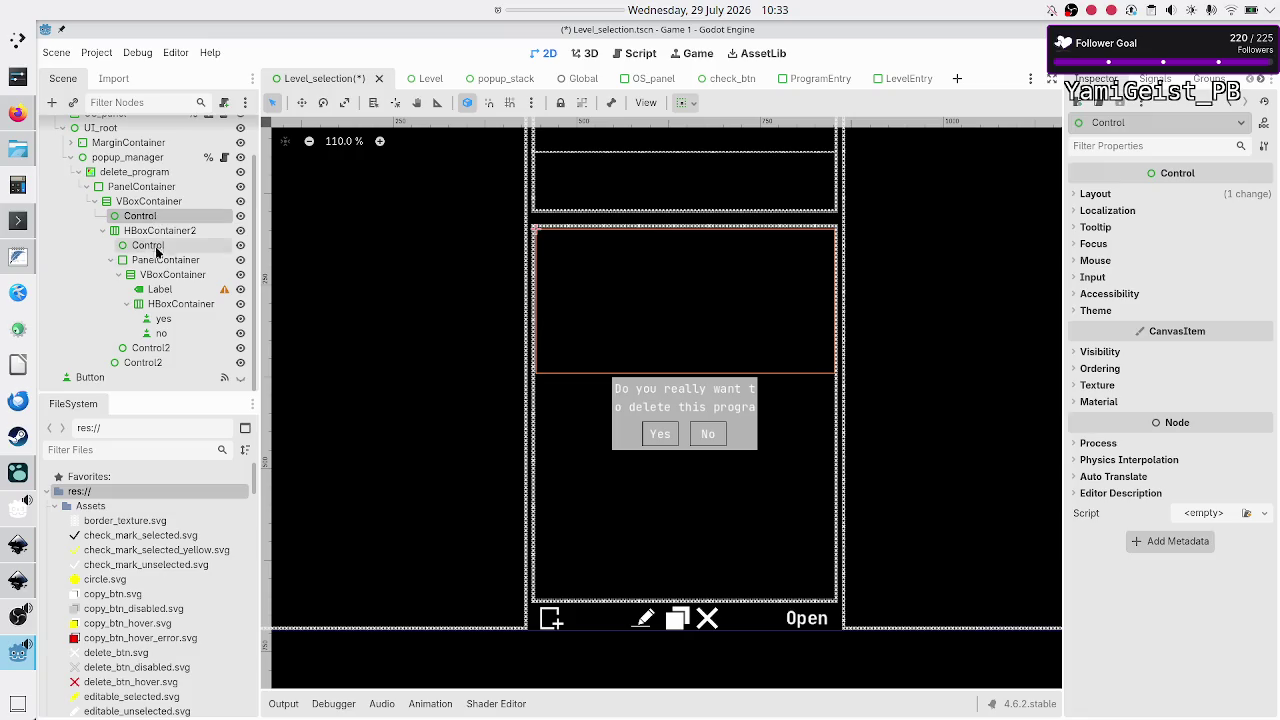
Step: Reselect PanelContainer and fold its children in the scene tree
{"action": "left_click", "coordinate": [157, 259]}
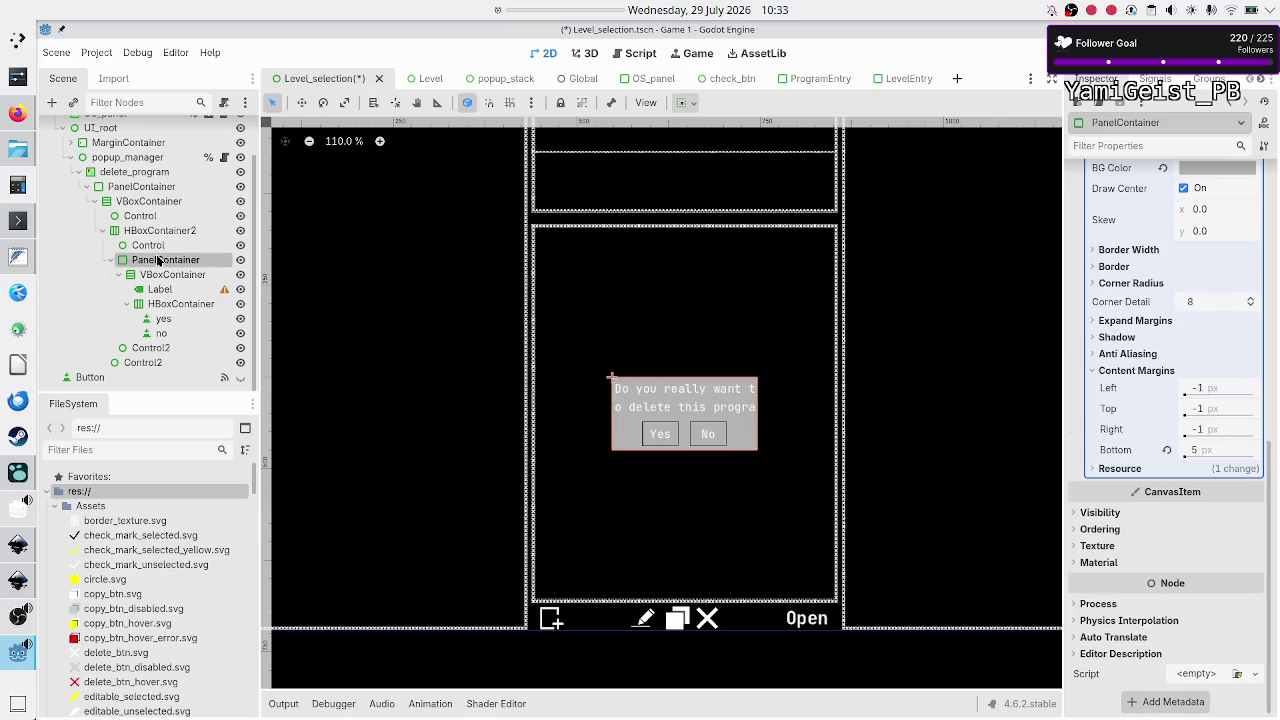
{"action": "left_click", "coordinate": [111, 260]}
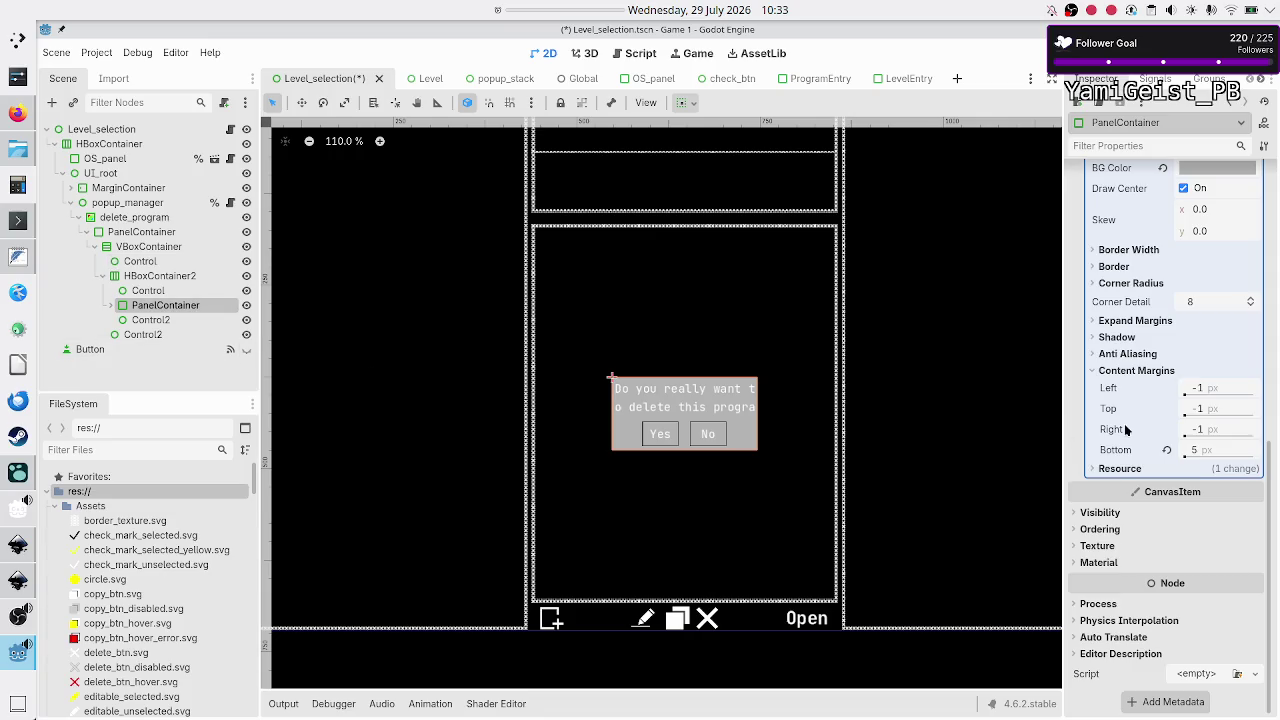
{"action": "scroll", "coordinate": [1157, 408], "scroll_direction": "up", "scroll_amount": 2}
Step: Raise the PanelContainer's stretch ratio to 3, then 5, and finally 10
{"action": "scroll", "coordinate": [1157, 408], "scroll_direction": "up", "scroll_amount": 10}
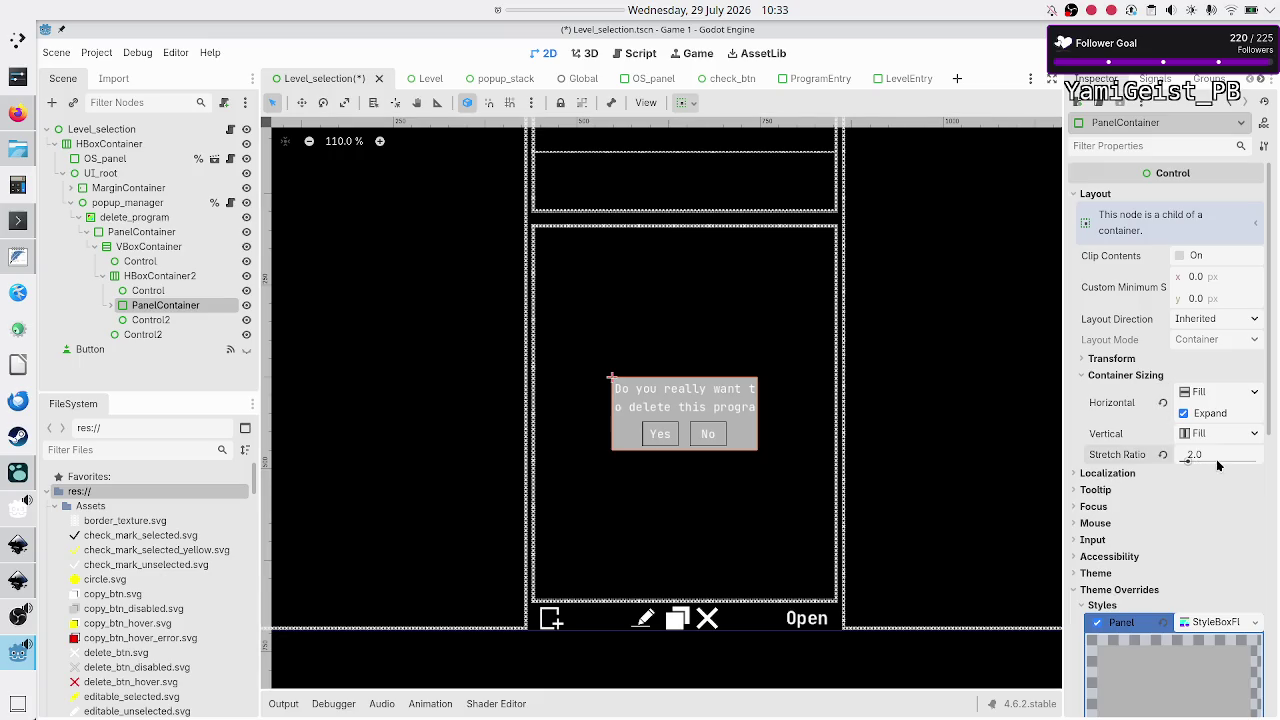
{"action": "type", "text": "3"}
{"action": "key", "text": "Return"}
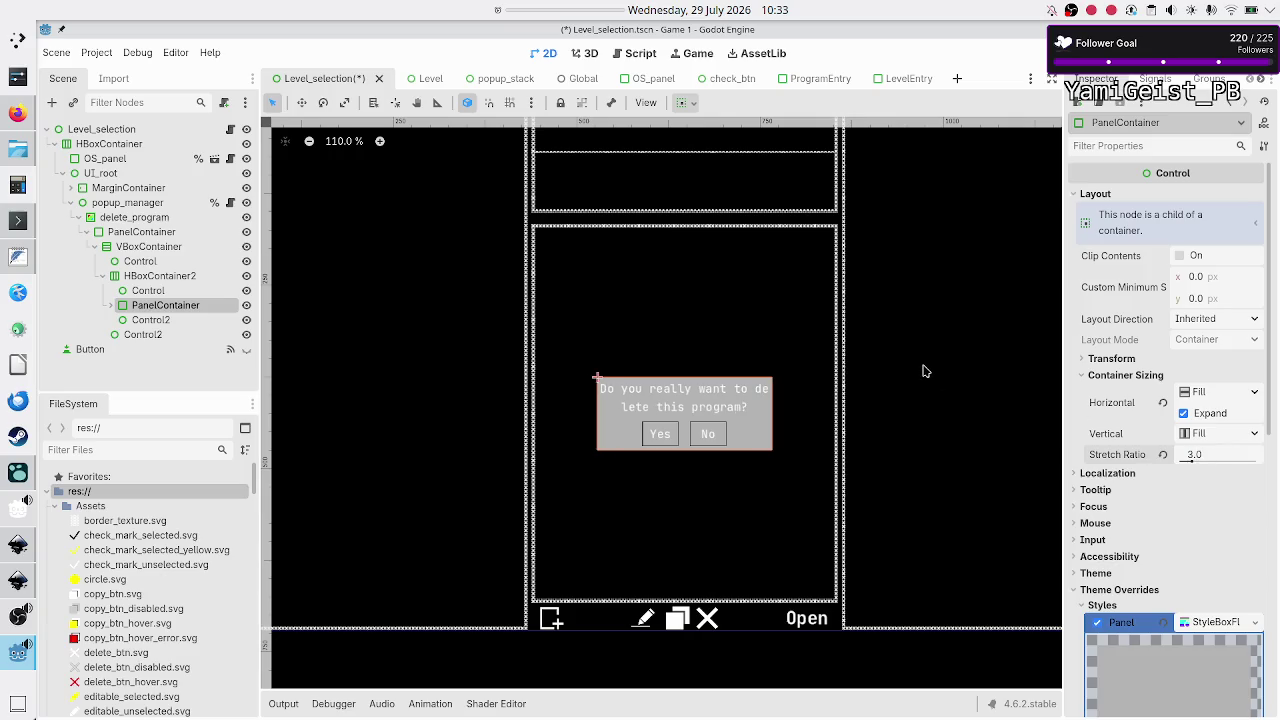
{"action": "left_click", "coordinate": [1213, 455]}
{"action": "type", "text": "5"}
{"action": "key", "text": "Return"}
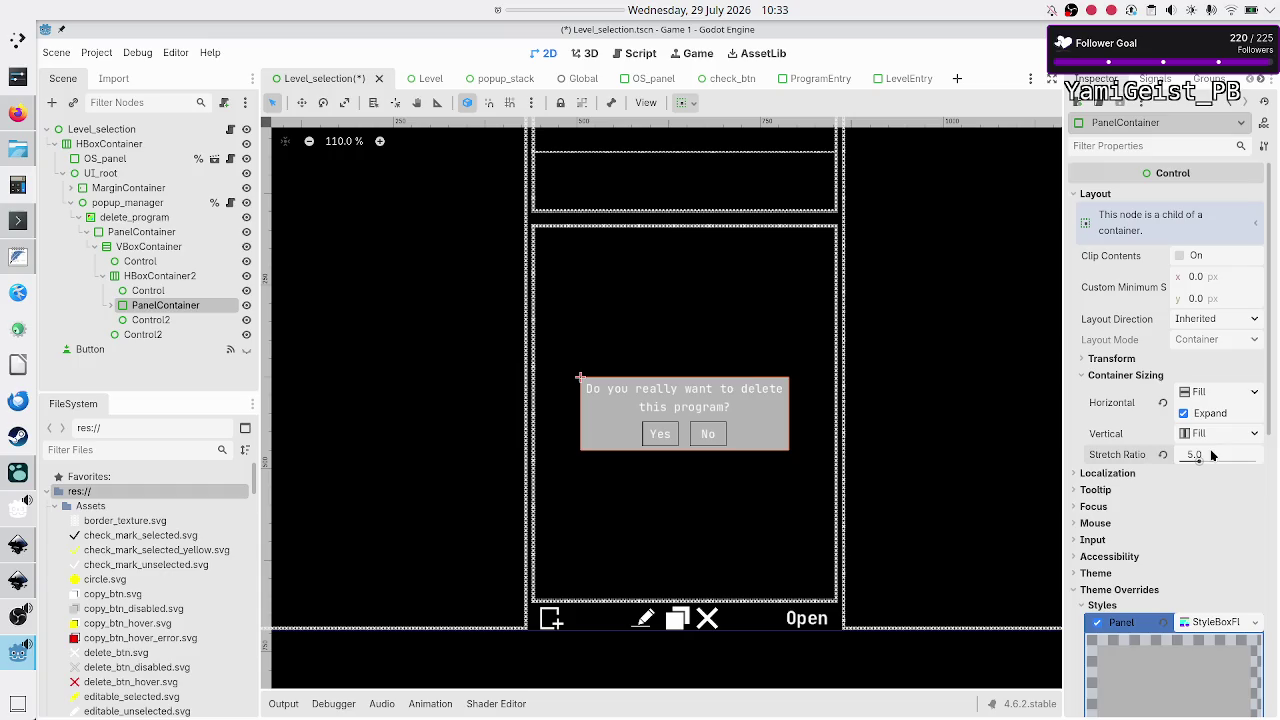
{"action": "left_click", "coordinate": [1212, 455]}
{"action": "type", "text": "10"}
{"action": "key", "text": "Return"}
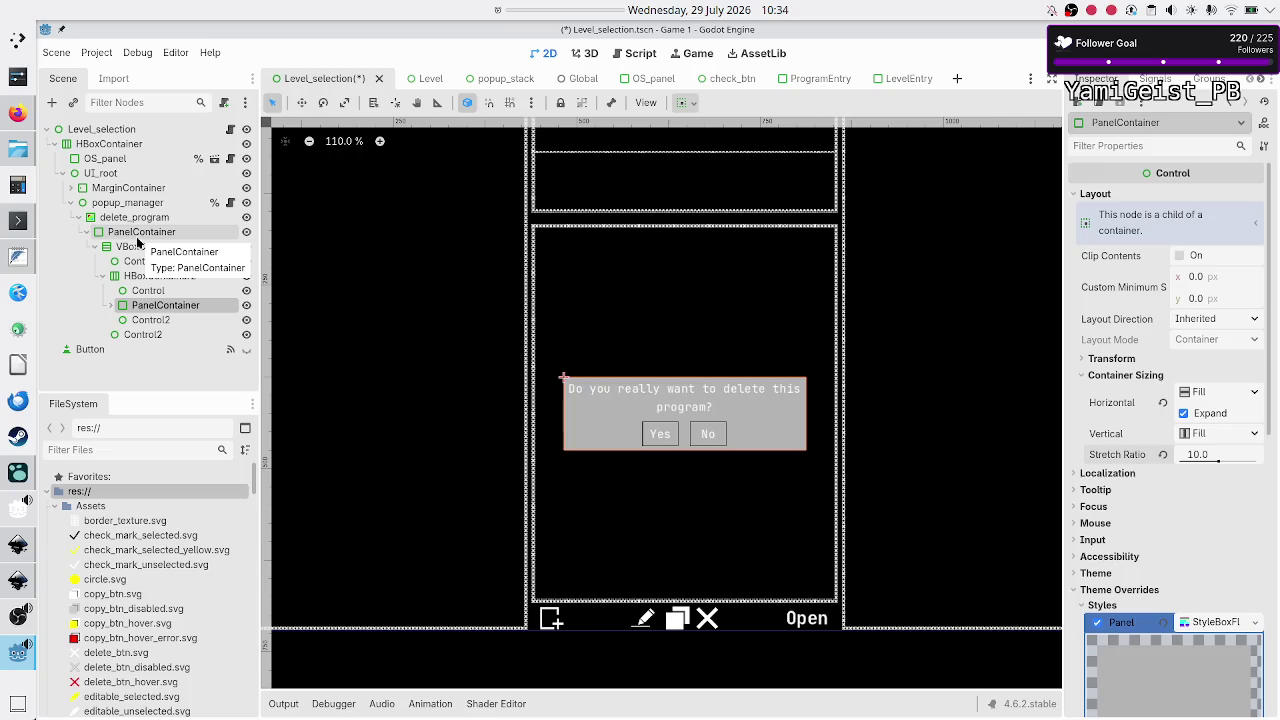
{"action": "left_click", "coordinate": [134, 248]}
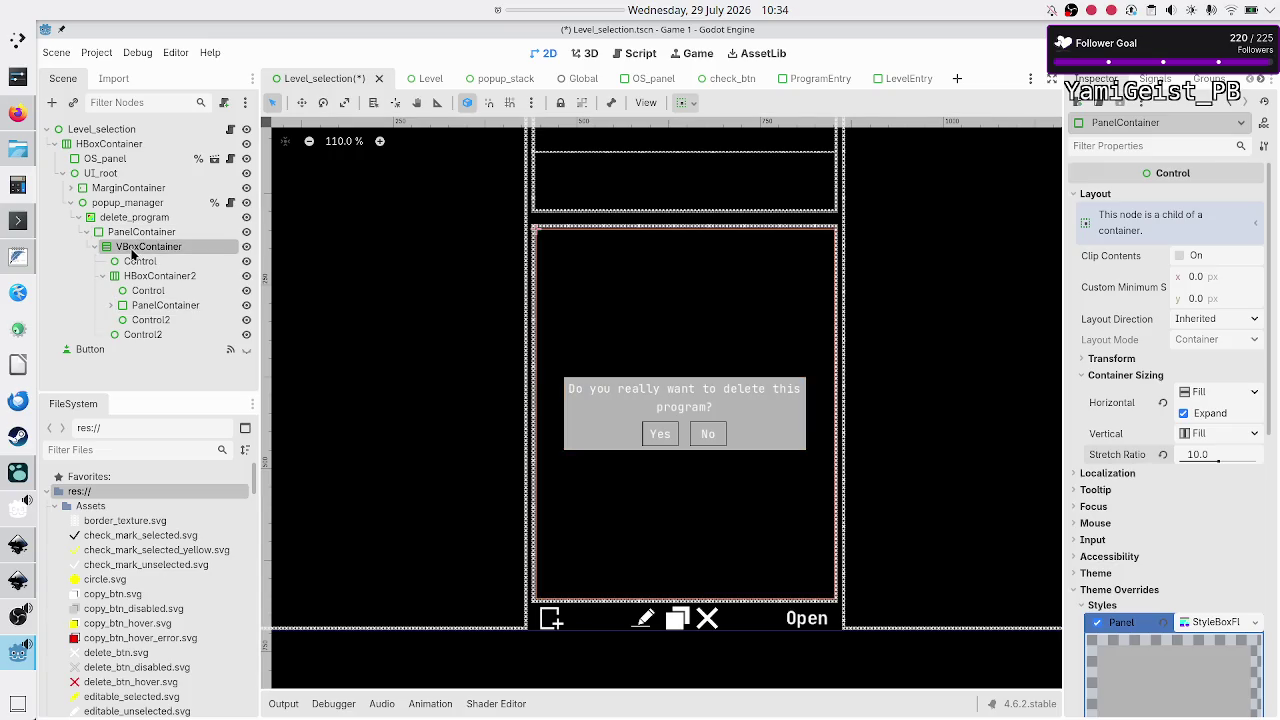
Step: Compare the spacer Control with the HBoxContainer2 row, then fold HBoxContainer2
{"action": "left_click", "coordinate": [144, 264]}
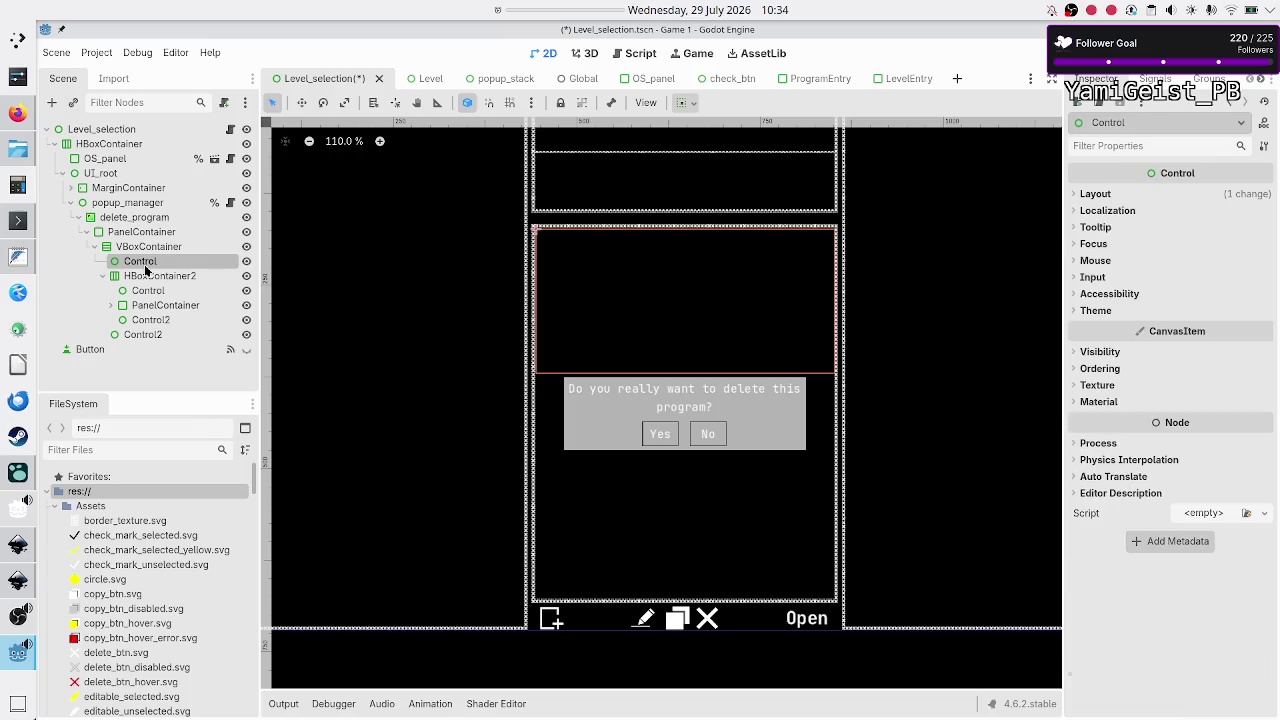
{"action": "left_click", "coordinate": [156, 278]}
{"action": "left_click", "coordinate": [156, 262]}
{"action": "left_click", "coordinate": [153, 277]}
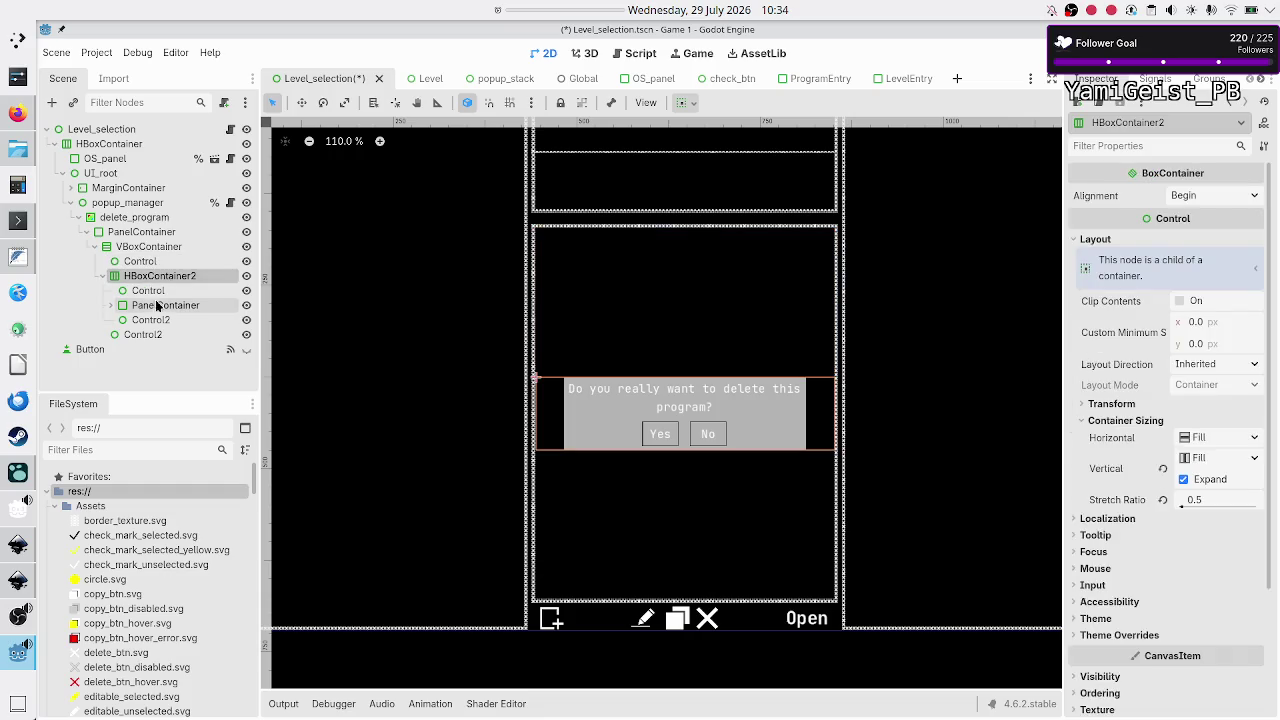
{"action": "left_click", "coordinate": [158, 309], "text": "ctrl"}
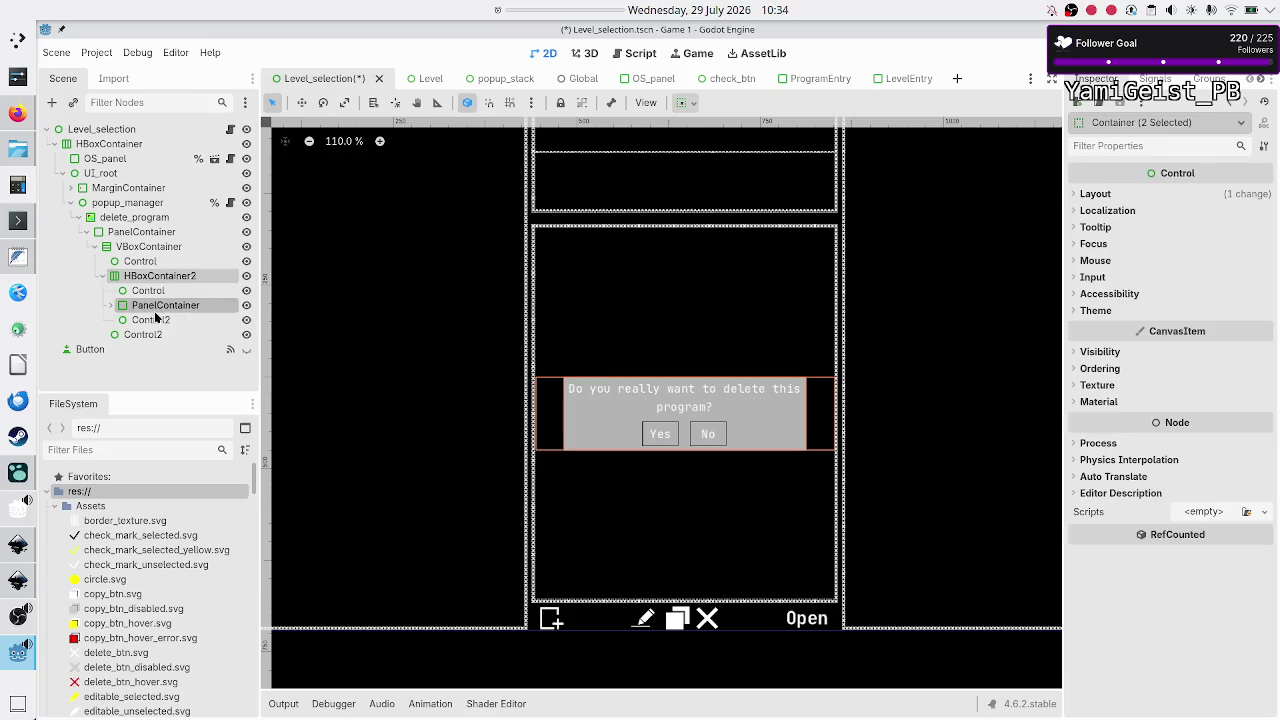
{"action": "left_click", "coordinate": [150, 291]}
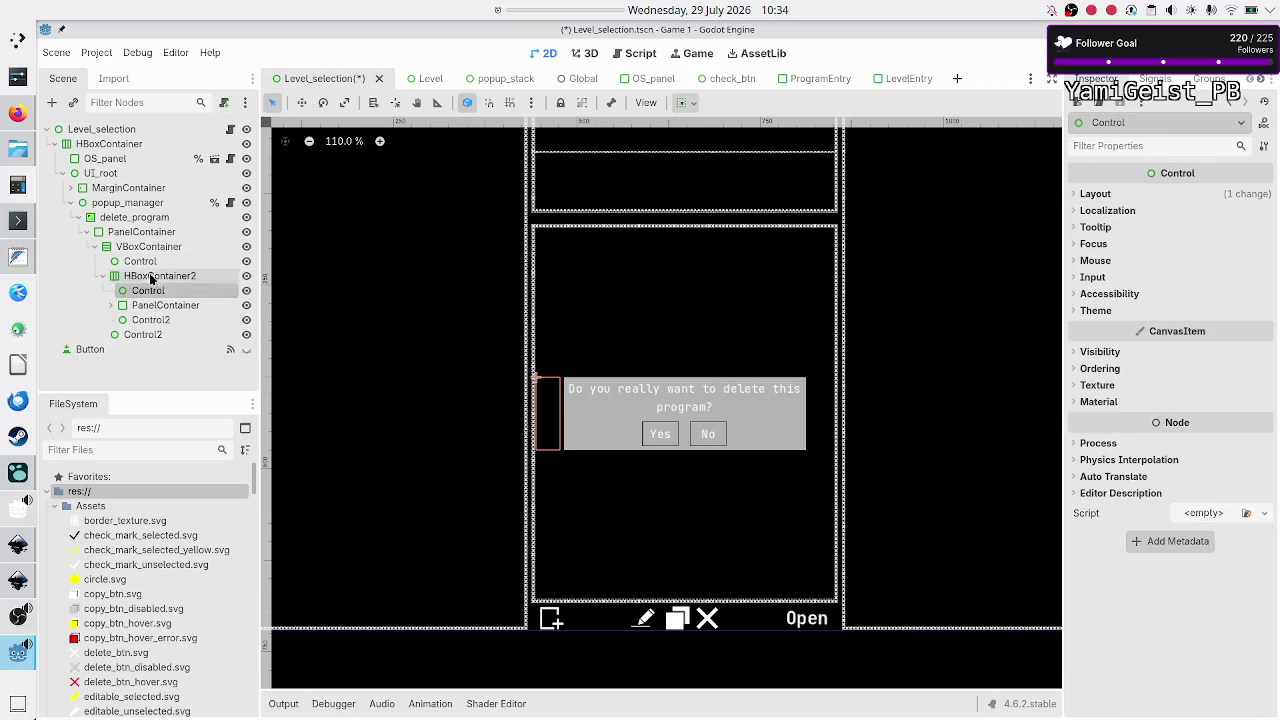
{"action": "left_click", "coordinate": [103, 276]}
Step: Check Control2's container sizing, then select Control, HBoxContainer2 and Control2 together
{"action": "left_click", "coordinate": [155, 276], "text": "ctrl"}
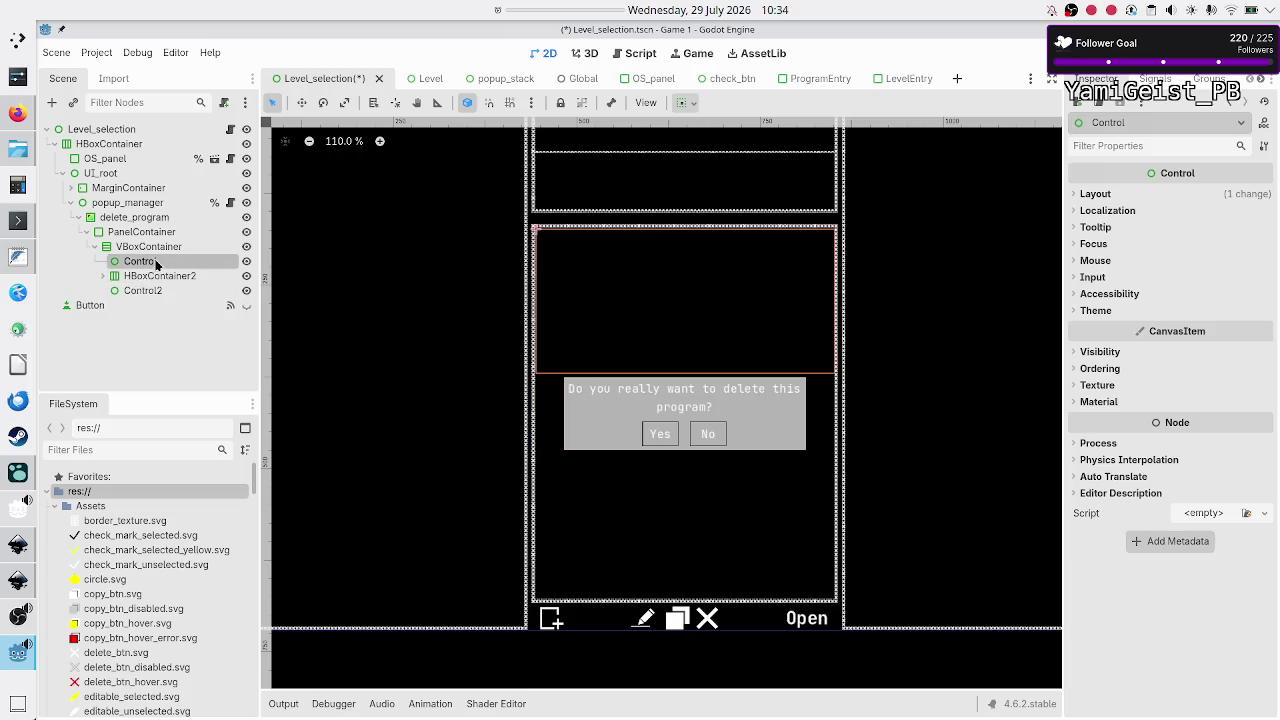
{"action": "left_click", "coordinate": [148, 291], "text": "ctrl"}
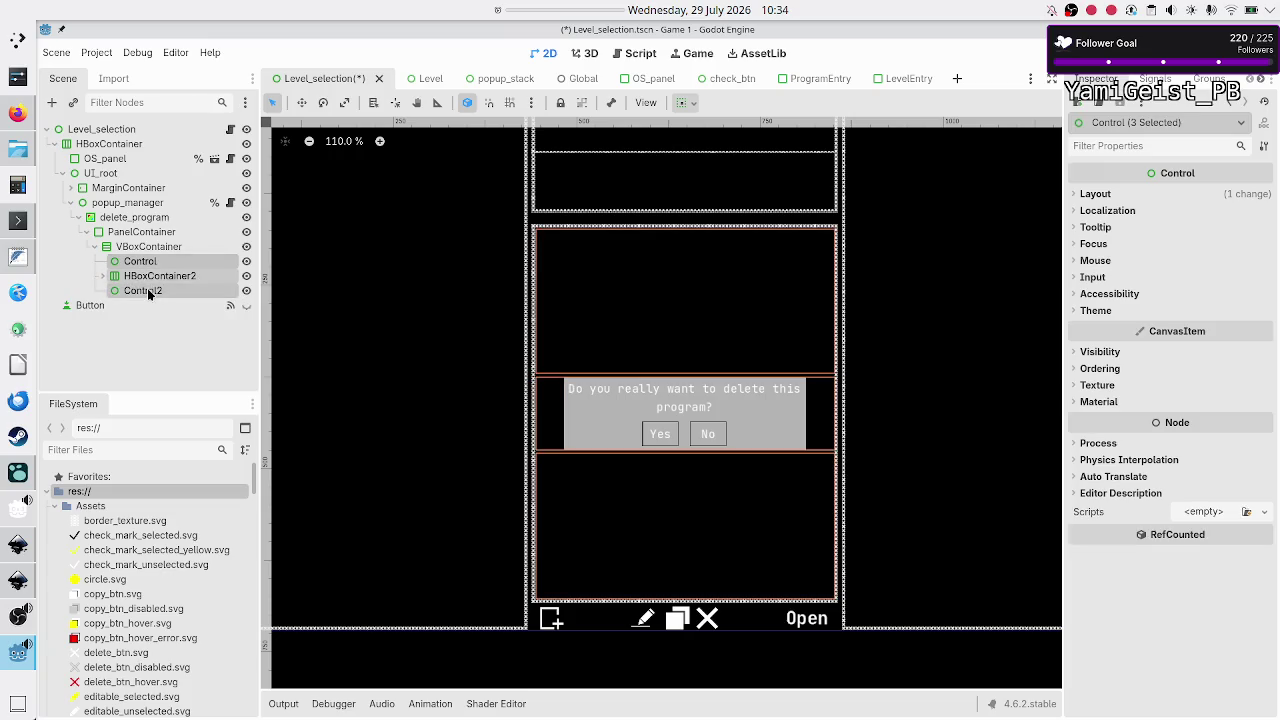
{"action": "left_click", "coordinate": [161, 290]}
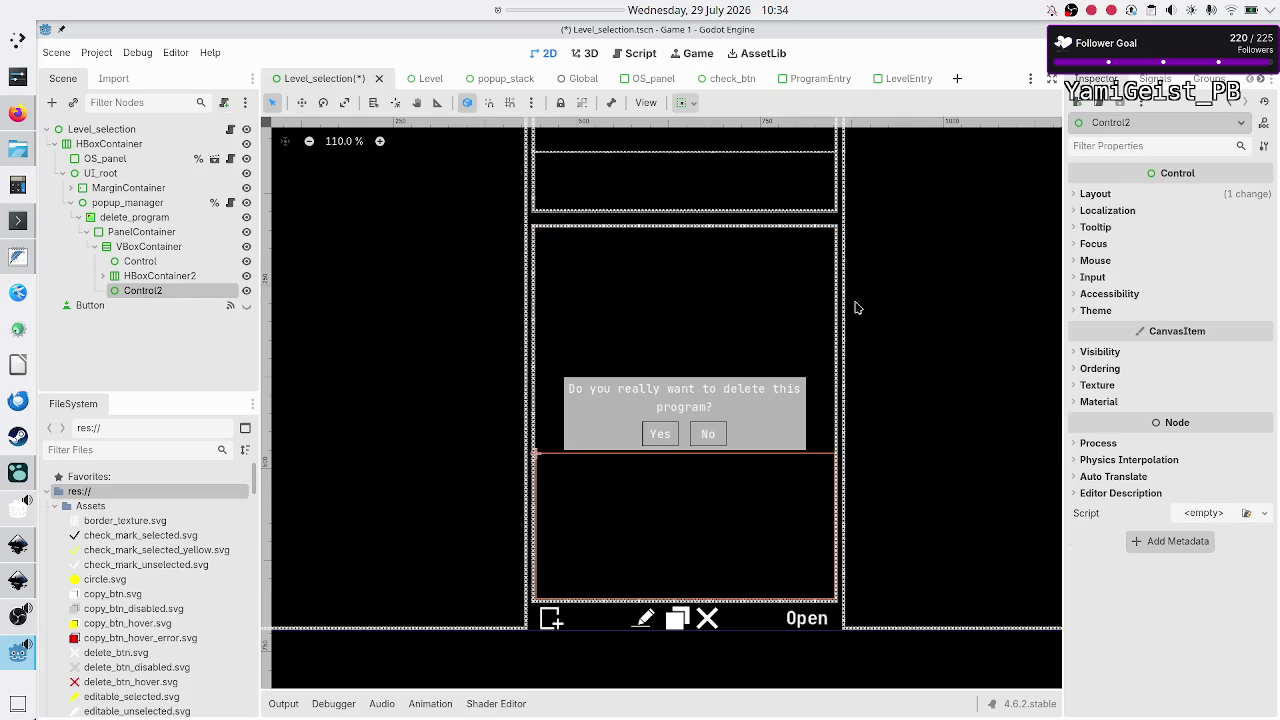
{"action": "left_click", "coordinate": [1106, 195]}
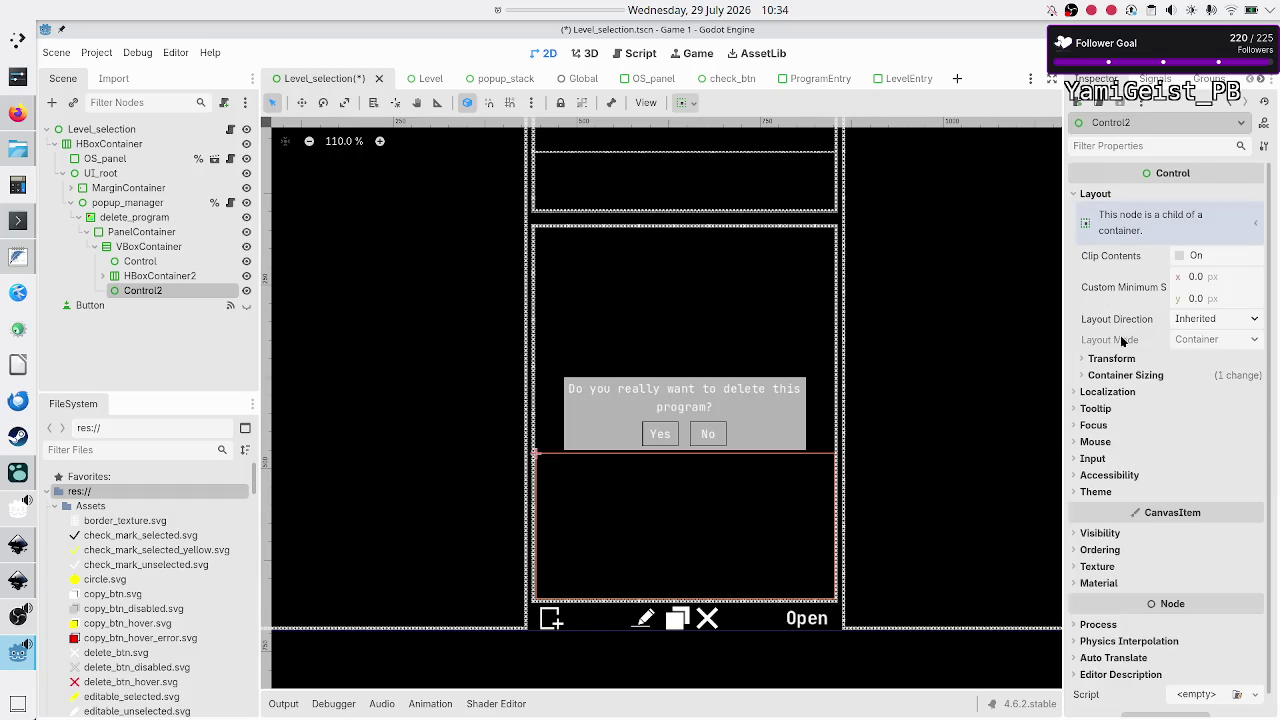
{"action": "left_click", "coordinate": [1126, 376]}
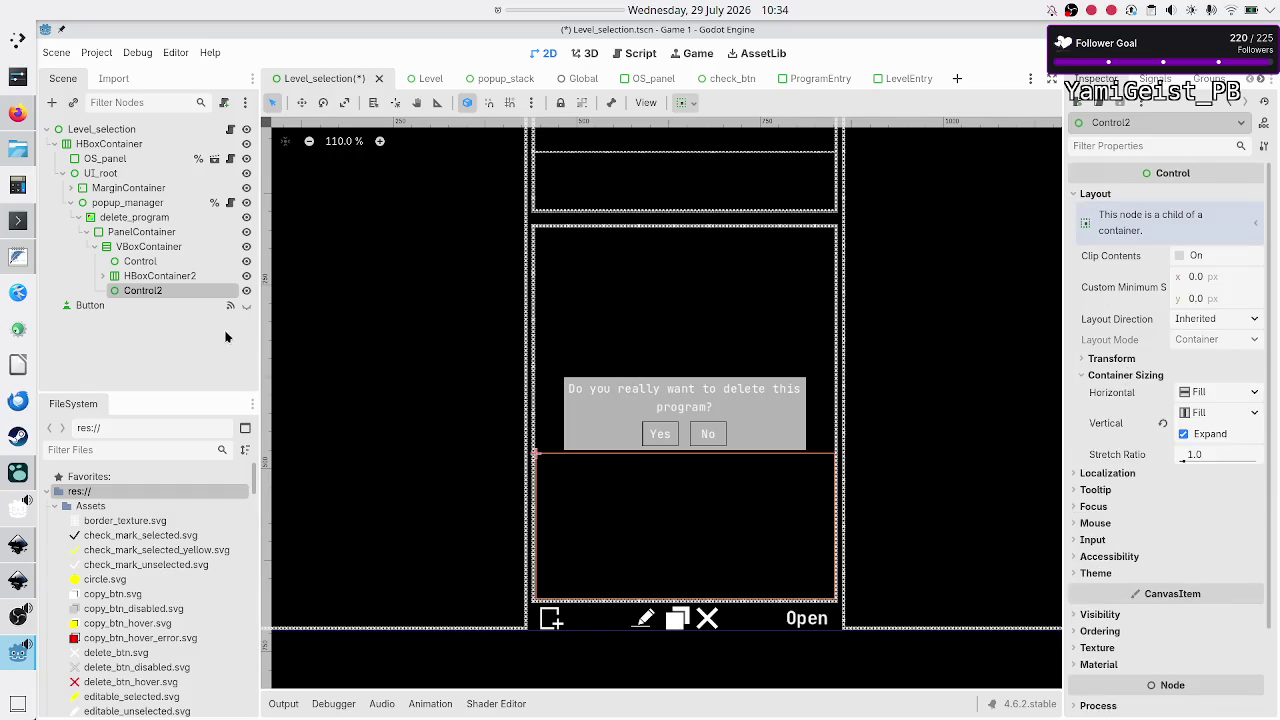
{"action": "left_click", "coordinate": [152, 277], "text": "ctrl"}
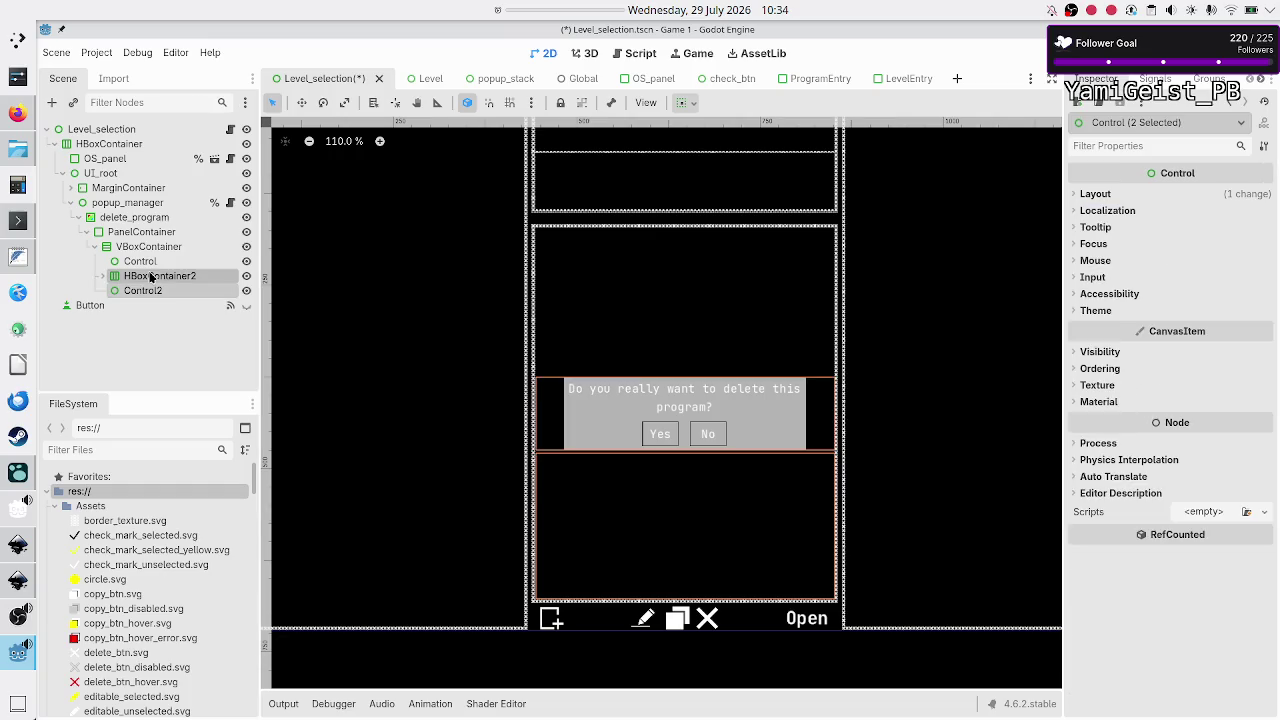
{"action": "left_click", "coordinate": [140, 262], "text": "ctrl"}
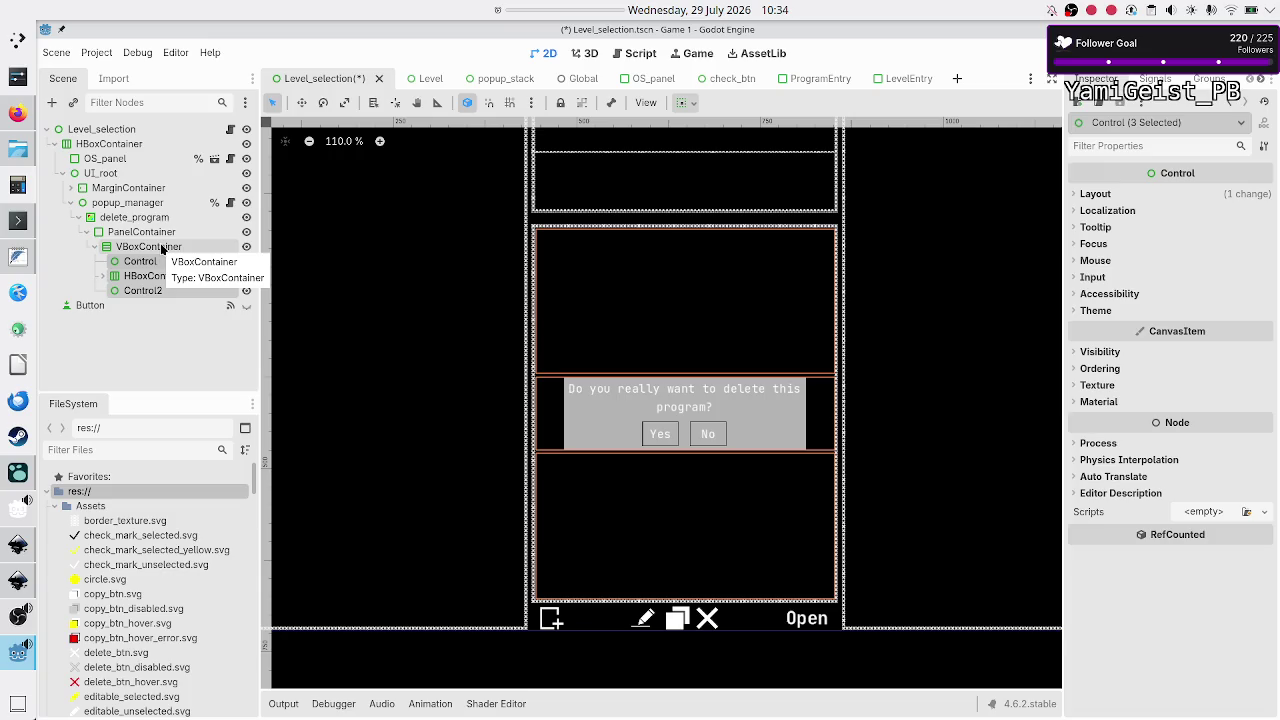
{"action": "left_click", "coordinate": [160, 247]}
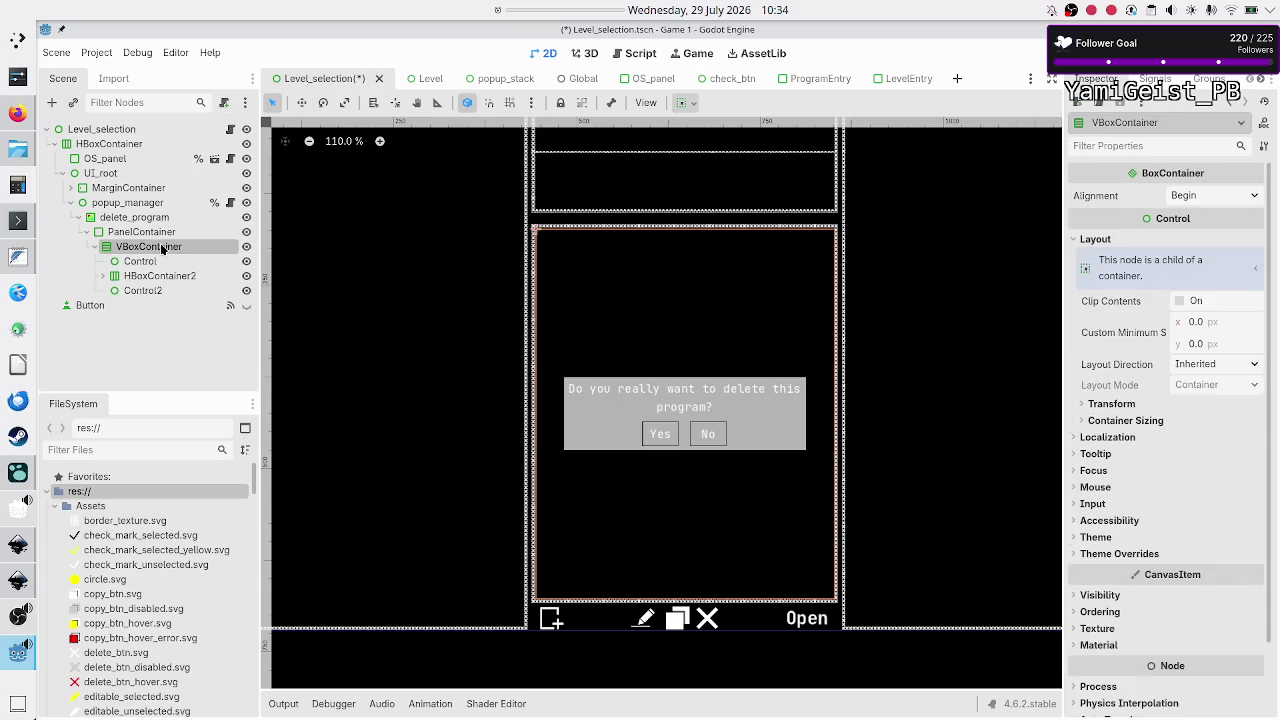
Step: Override the VBoxContainer's Separation constant to 0
{"action": "left_click", "coordinate": [1140, 555]}
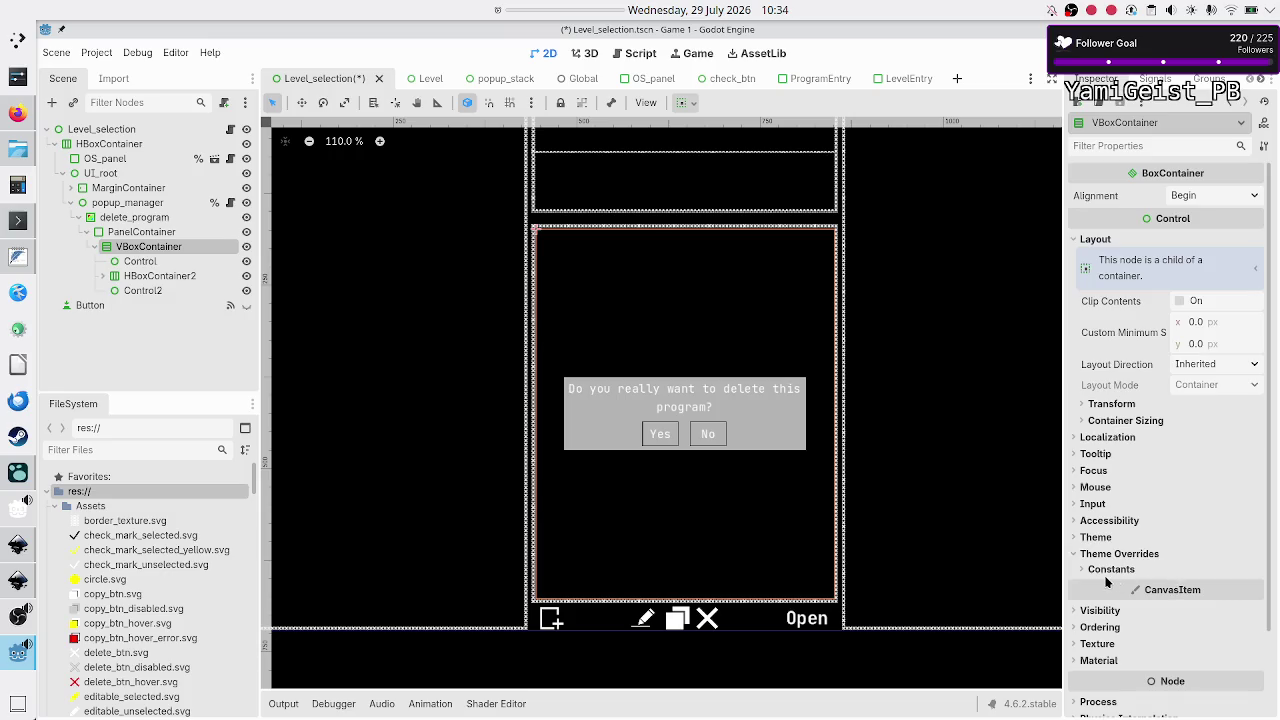
{"action": "left_click", "coordinate": [1112, 569]}
{"action": "left_click", "coordinate": [1205, 587]}
{"action": "type", "text": "0"}
{"action": "key", "text": "Return"}
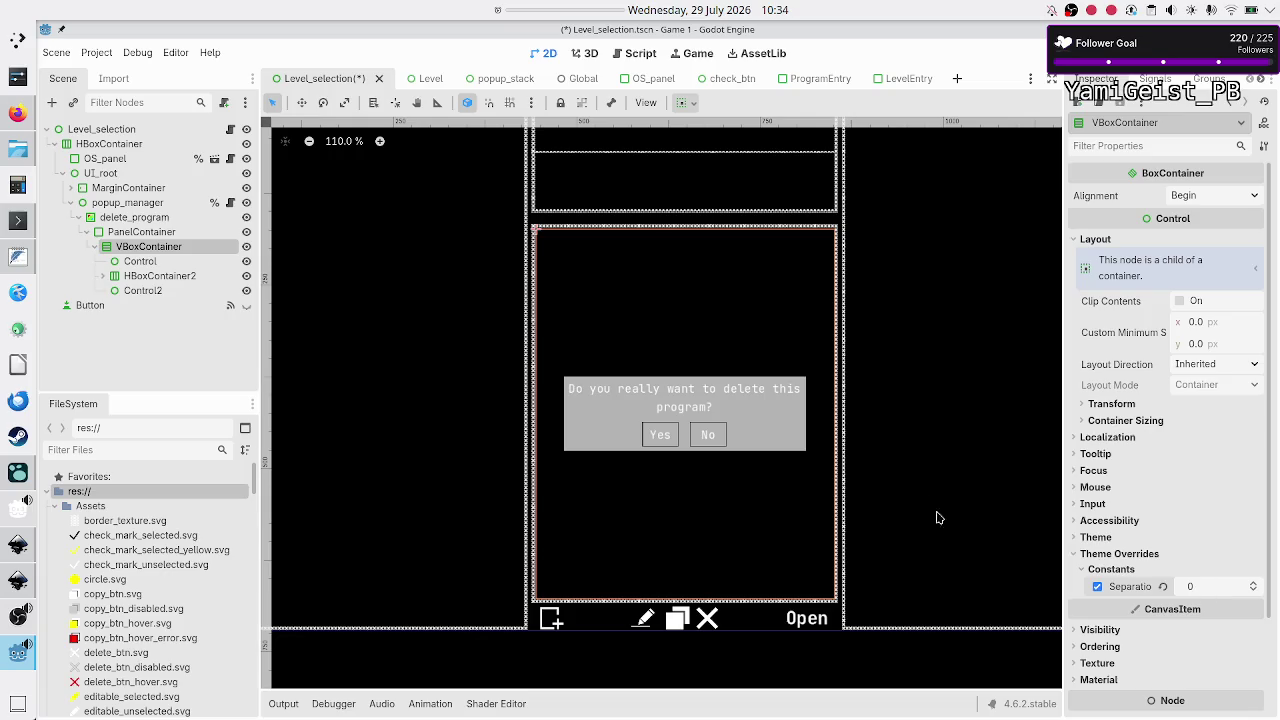
Step: Inspect the container sizing of Control, Control2 and HBoxContainer2
{"action": "left_click", "coordinate": [166, 264]}
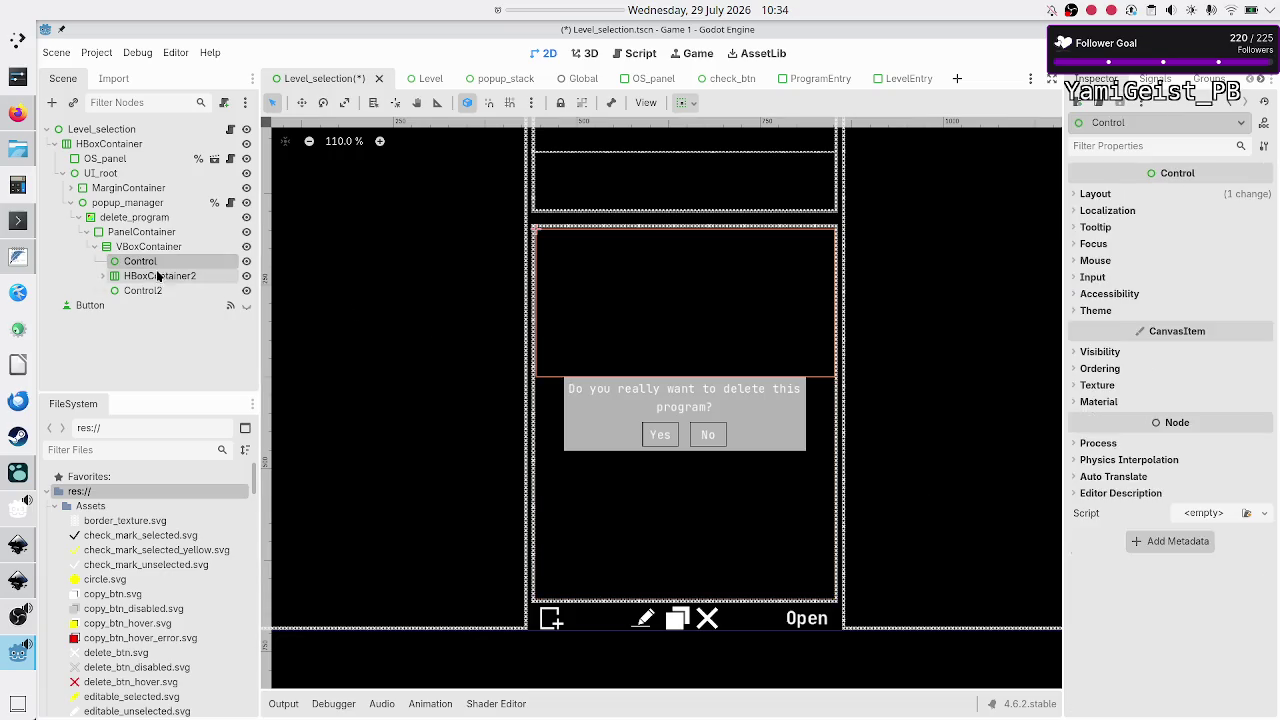
{"action": "left_click", "coordinate": [153, 291], "text": "shift"}
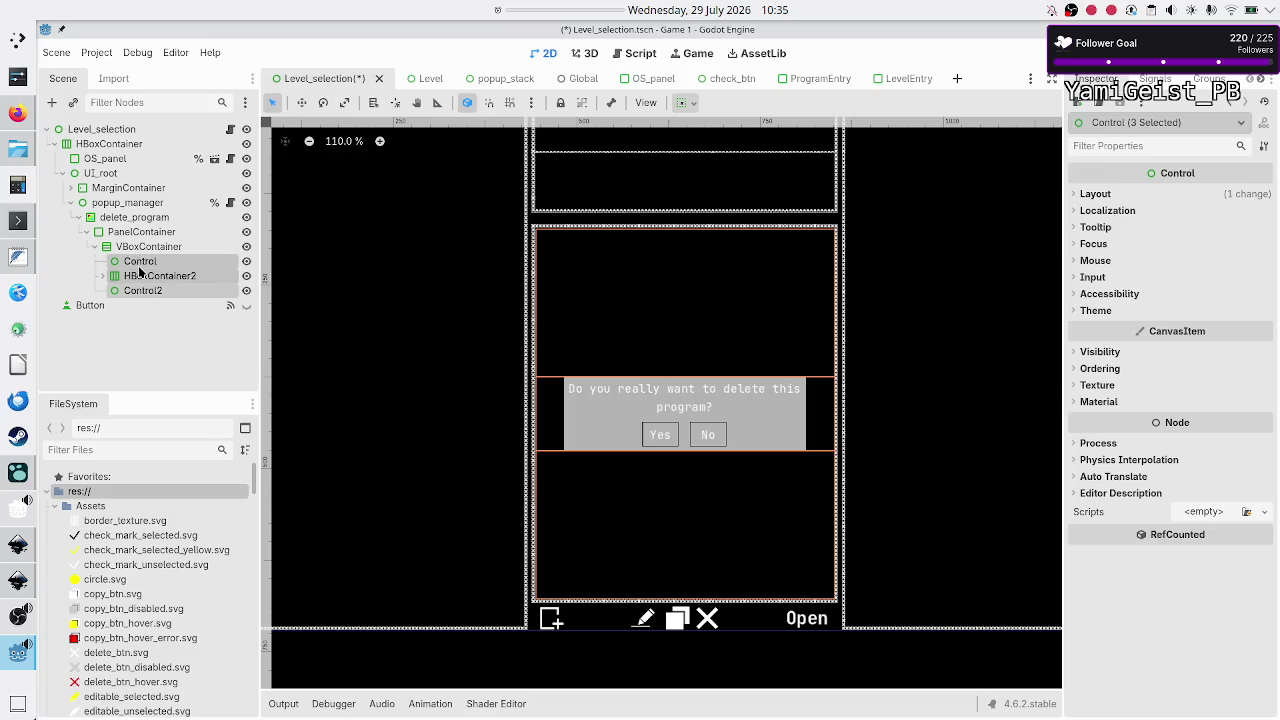
{"action": "left_click", "coordinate": [140, 261]}
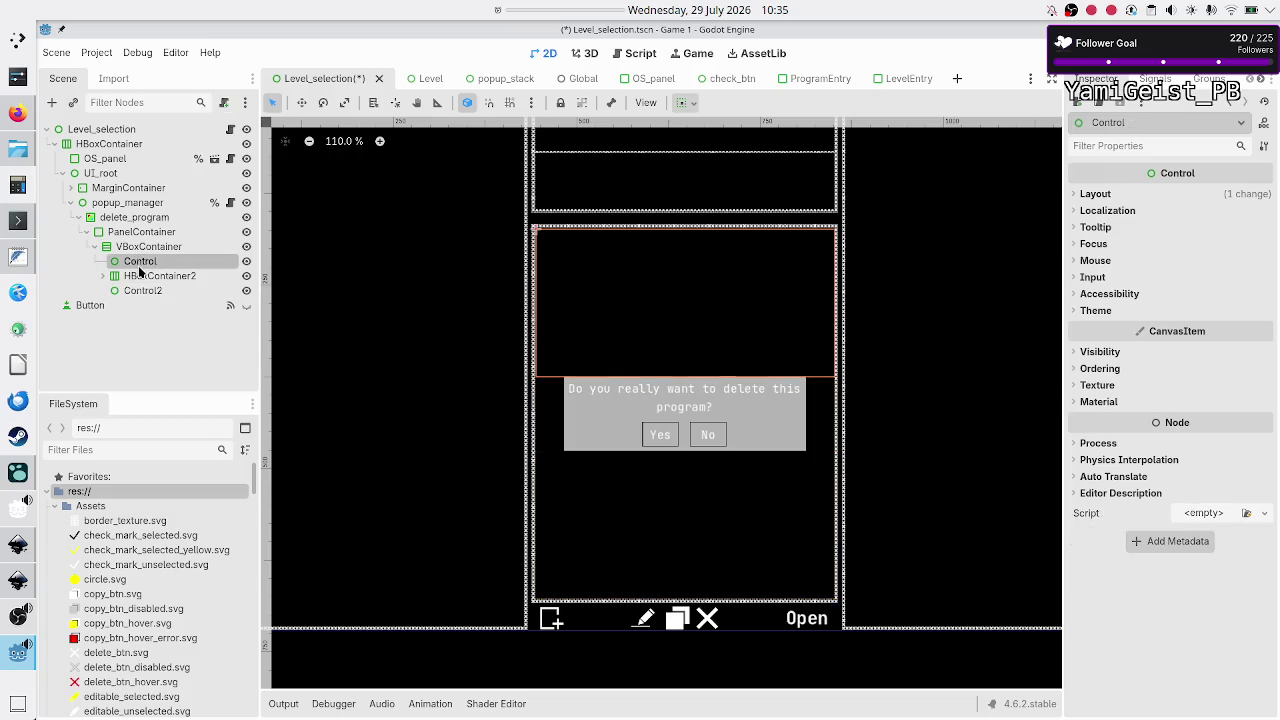
{"action": "left_click", "coordinate": [1106, 211]}
{"action": "left_click", "coordinate": [1106, 211]}
{"action": "left_click", "coordinate": [1114, 197]}
{"action": "left_click", "coordinate": [1140, 376]}
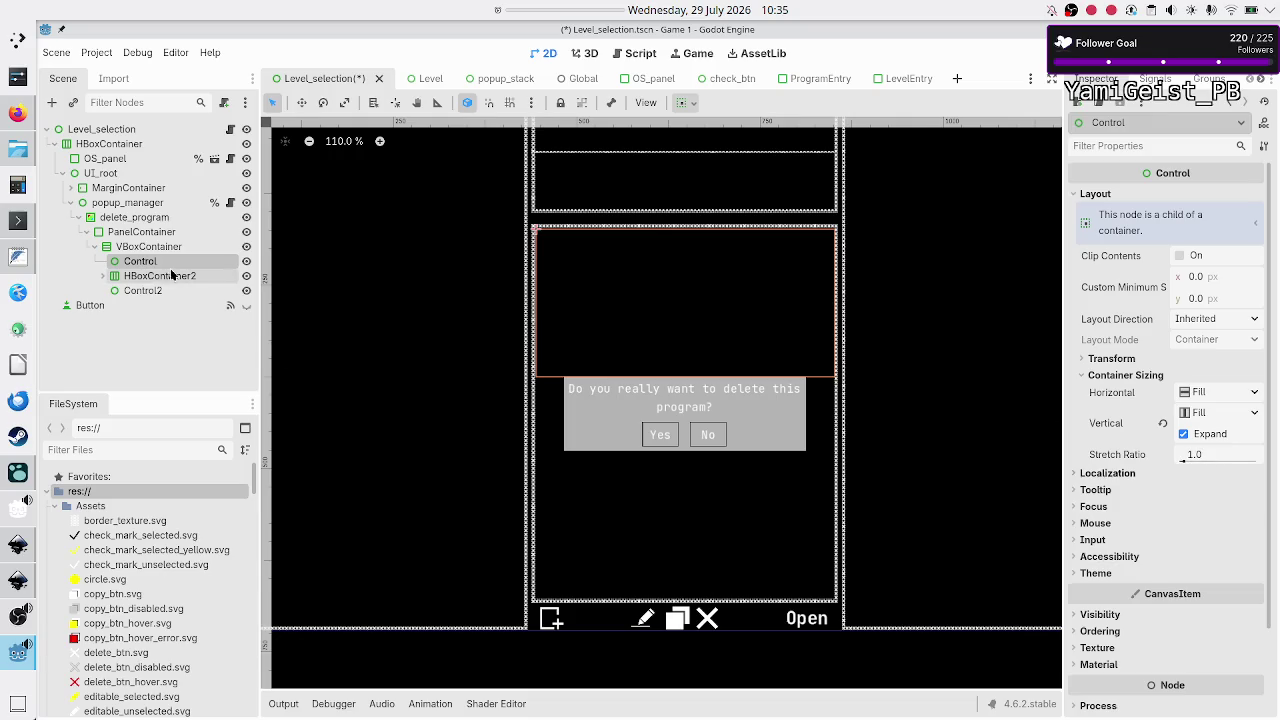
{"action": "left_click", "coordinate": [145, 291]}
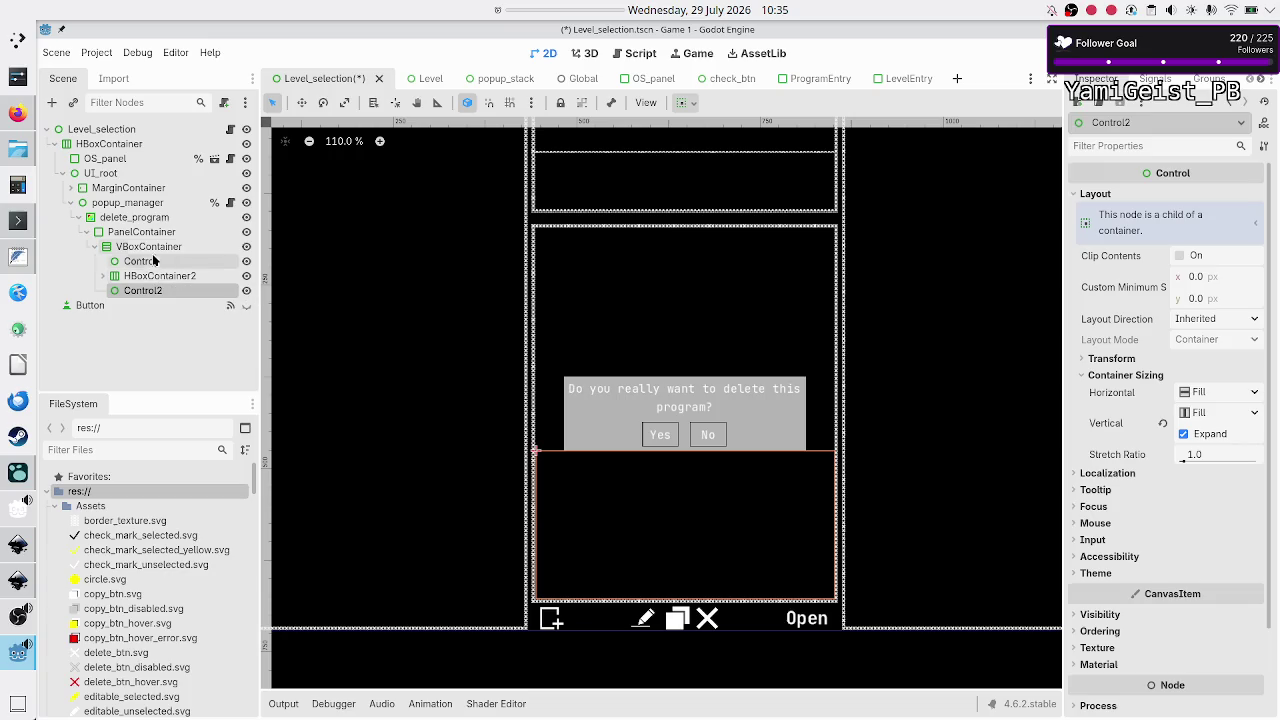
{"action": "left_click", "coordinate": [149, 266]}
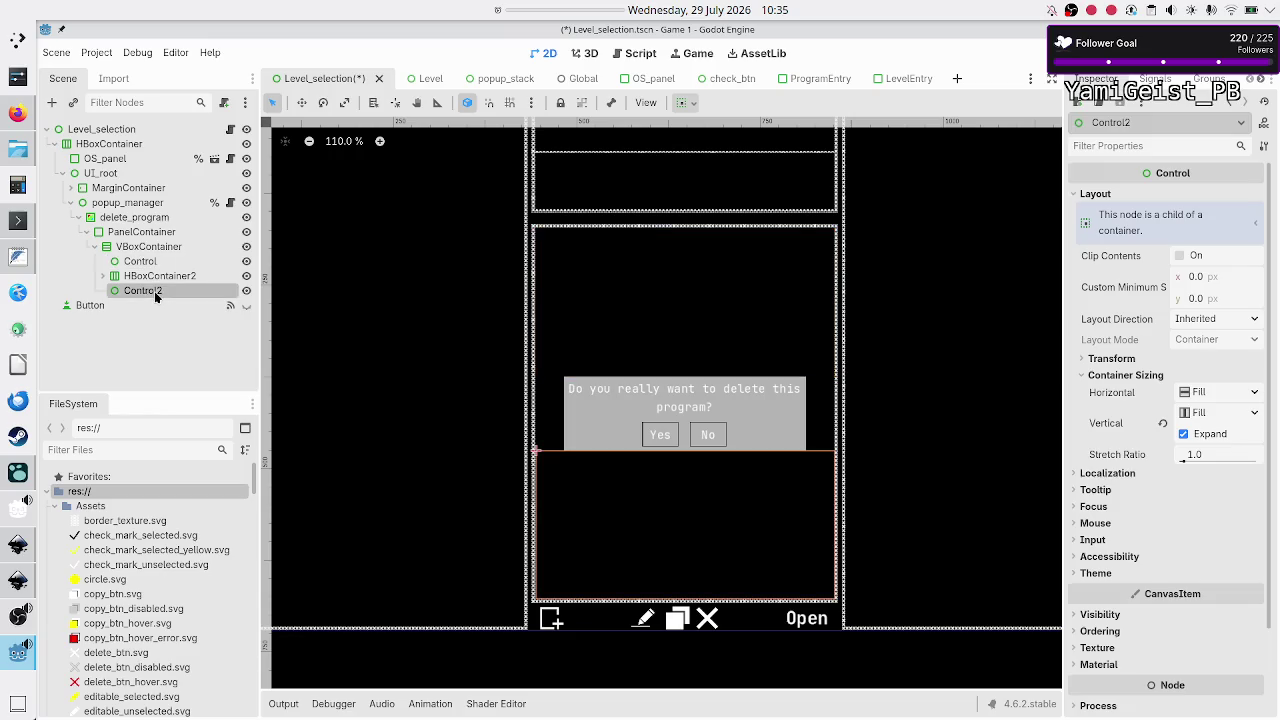
{"action": "left_click", "coordinate": [168, 280]}
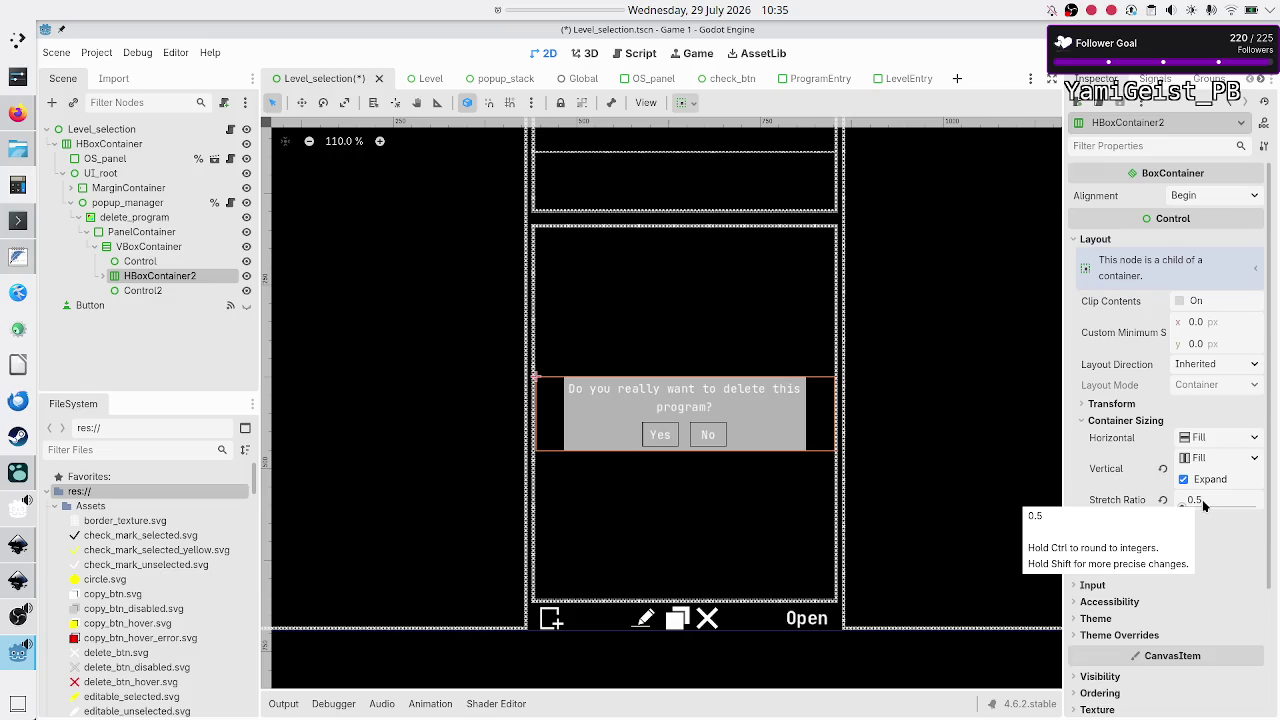
Step: Set HBoxContainer2's stretch ratio to 1, then save and run the scene
{"action": "left_click", "coordinate": [1213, 503]}
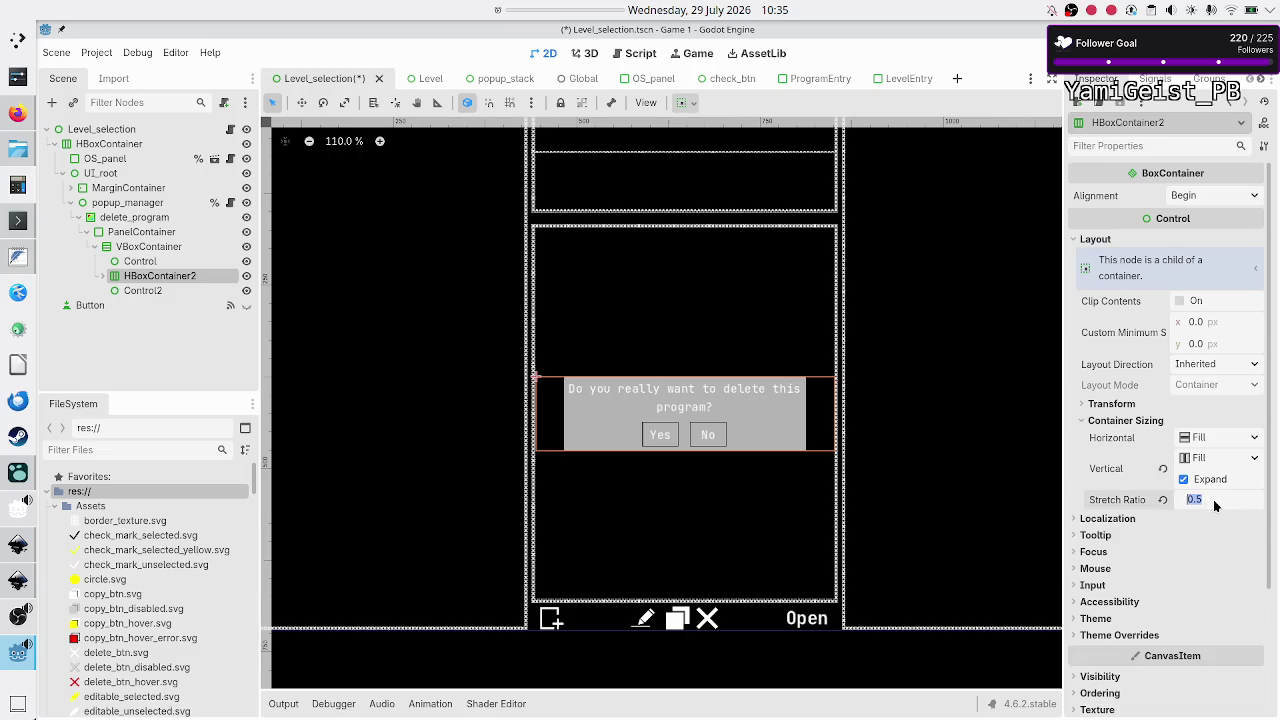
{"action": "type", "text": "1"}
{"action": "key", "text": "Return"}
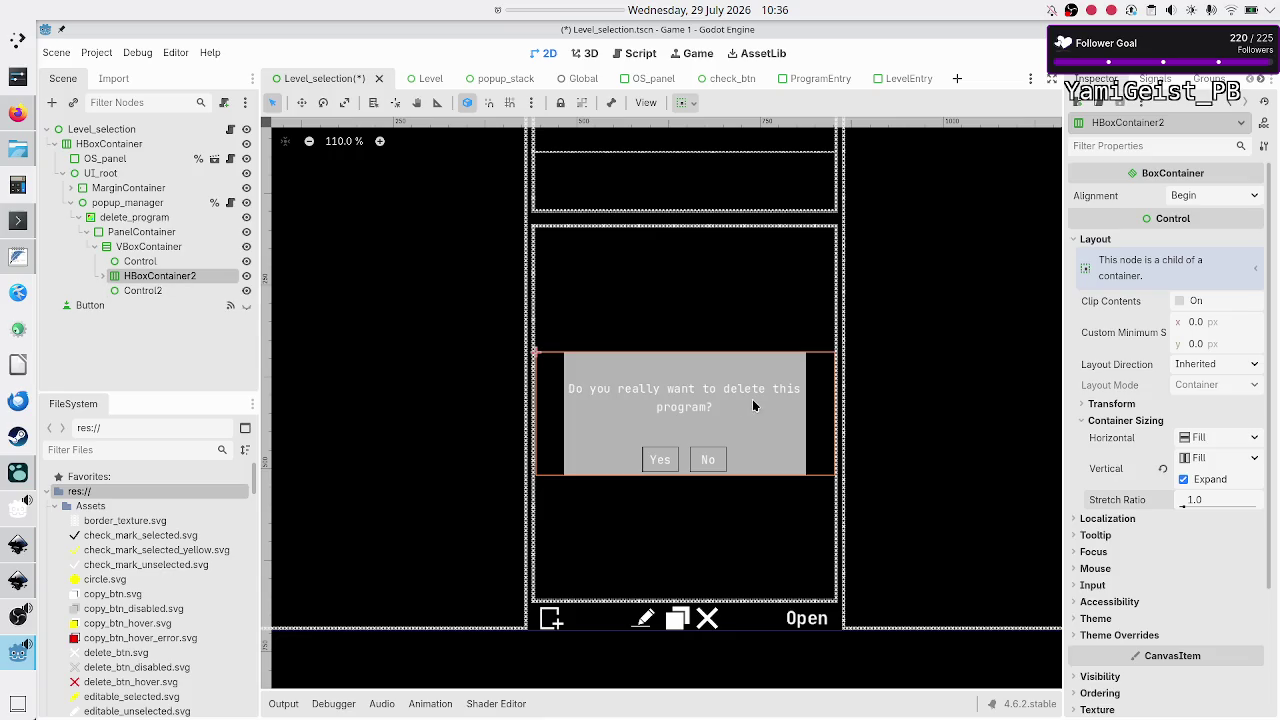
{"action": "left_click", "coordinate": [1062, 53]}
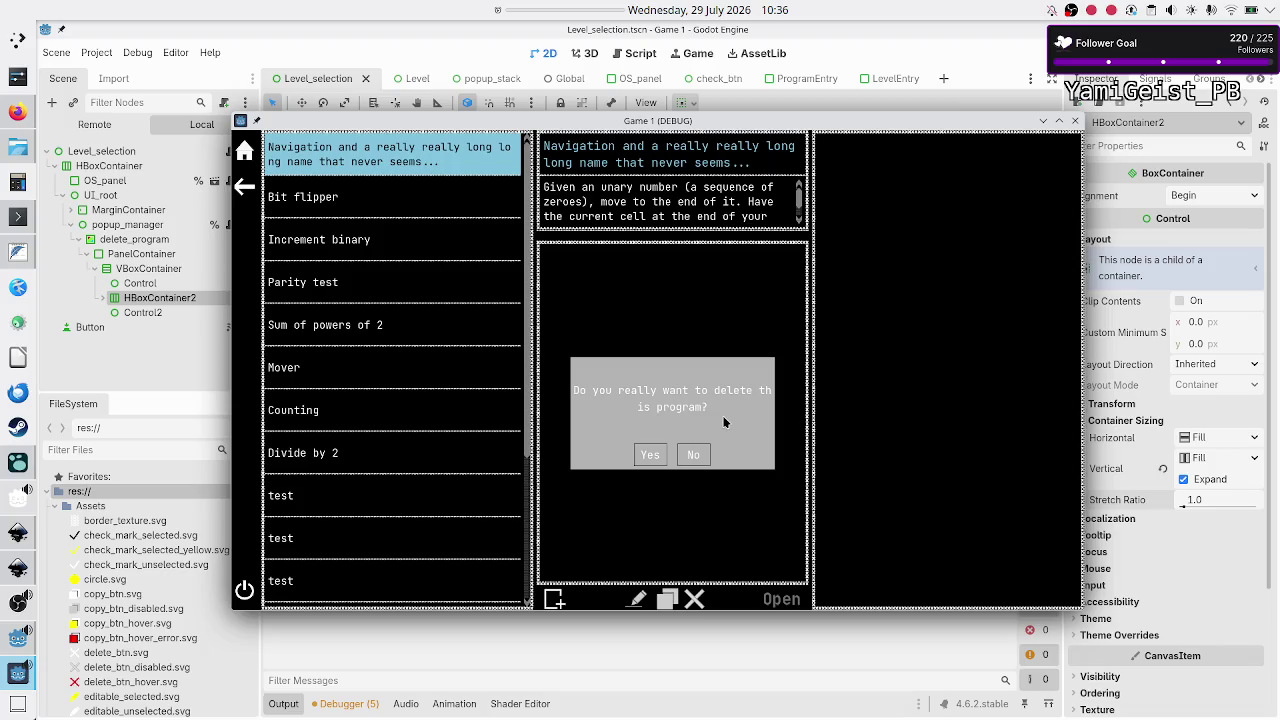
Step: Maximize the Game 1 debug window, then switch to the browser's Sketchpad tab
{"action": "double_click", "coordinate": [838, 121]}
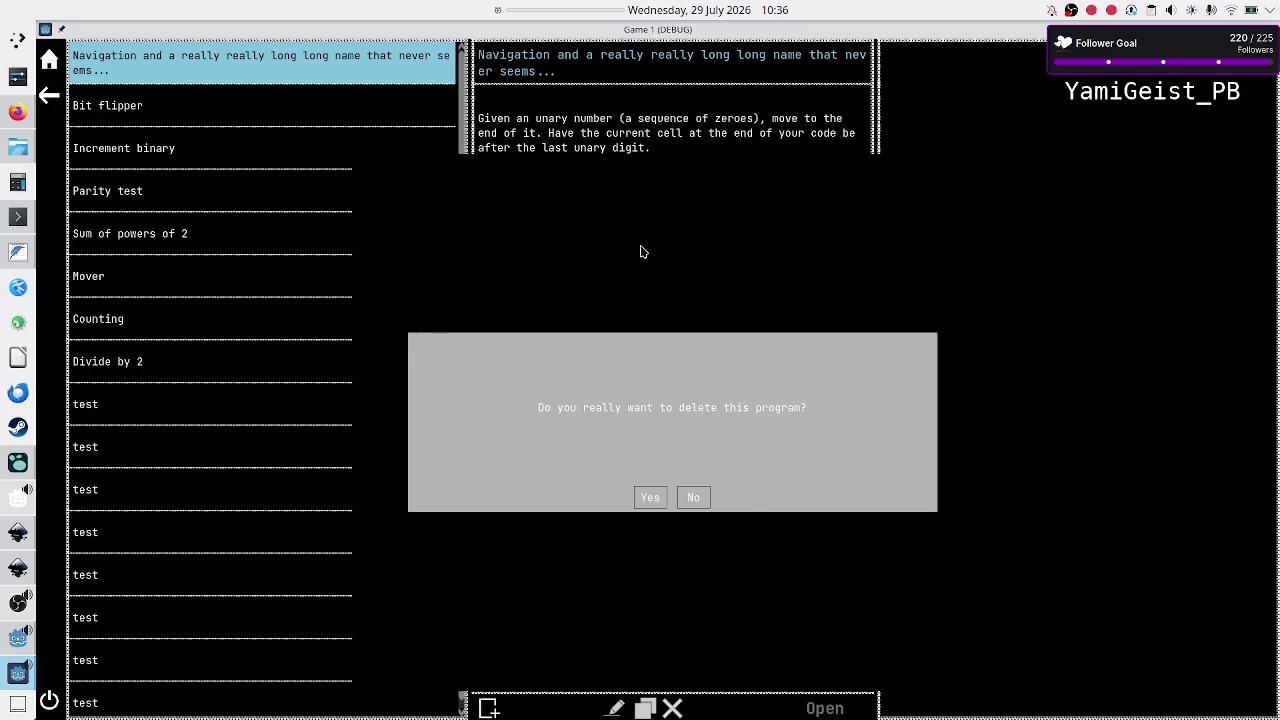
{"action": "left_click", "coordinate": [16, 112]}
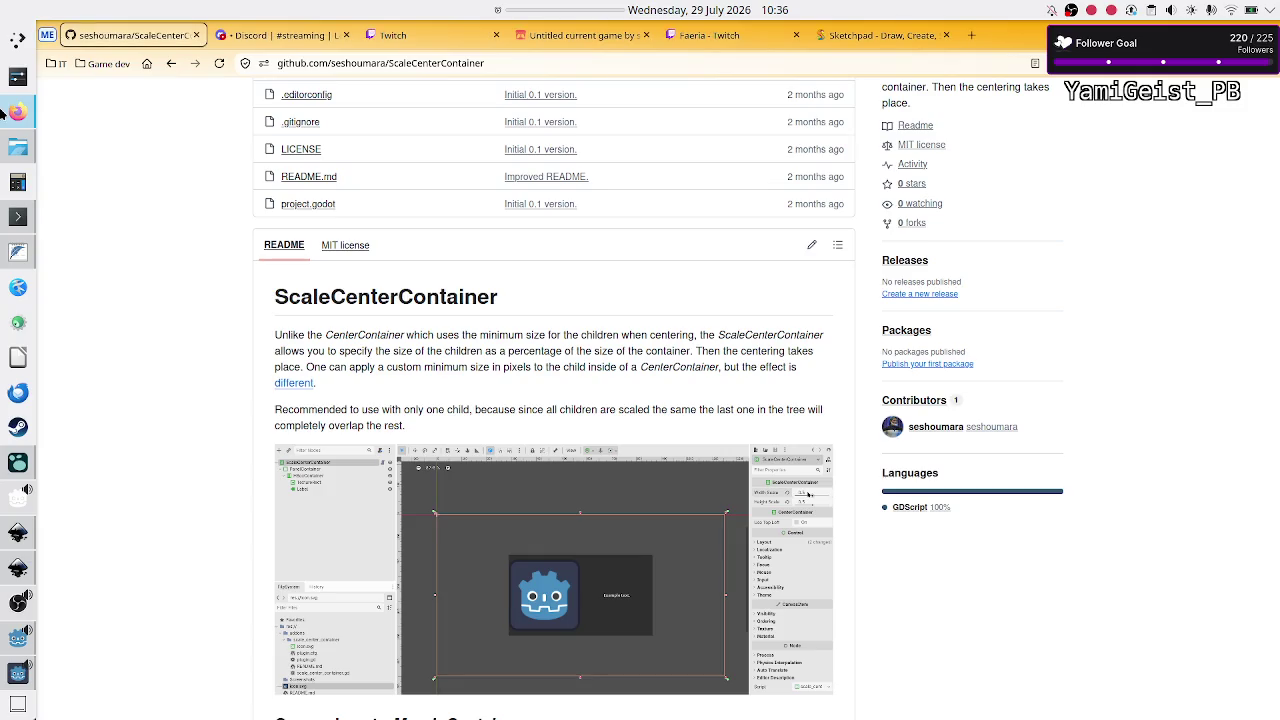
{"action": "left_click", "coordinate": [890, 27]}
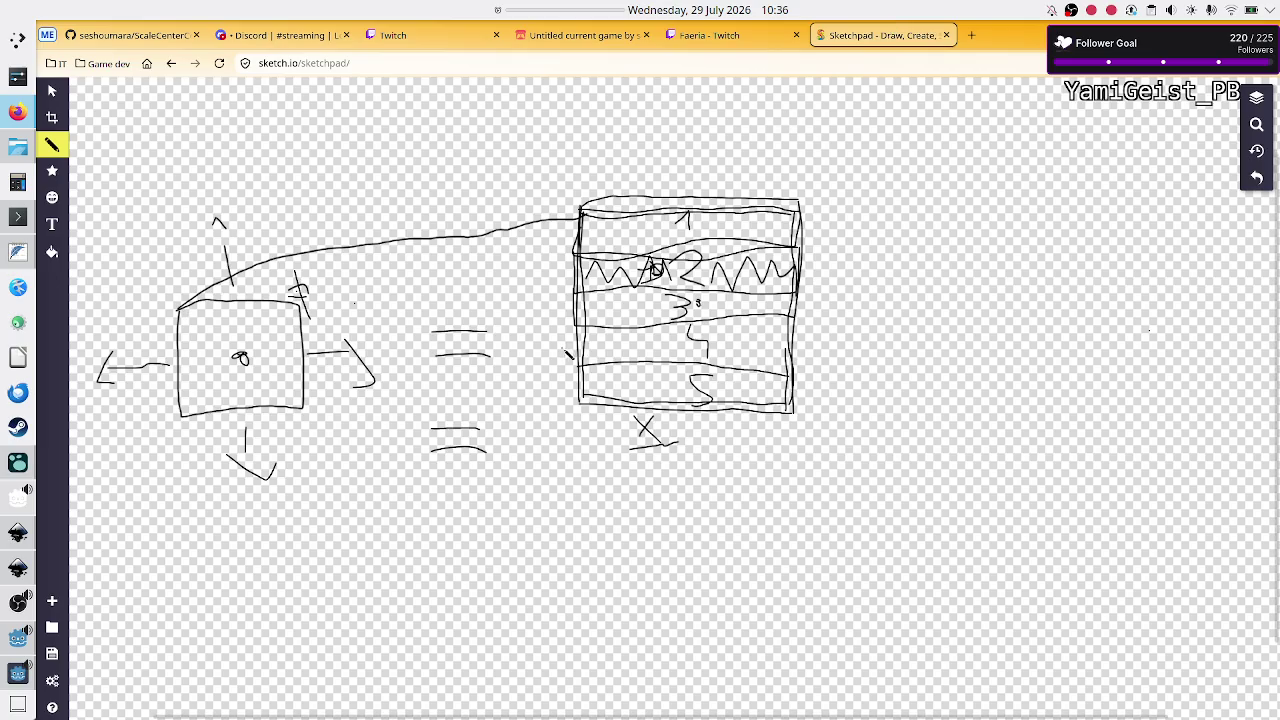
Step: Restore and close the running game window, returning to the Godot editor
{"action": "key", "text": "alt+Tab"}
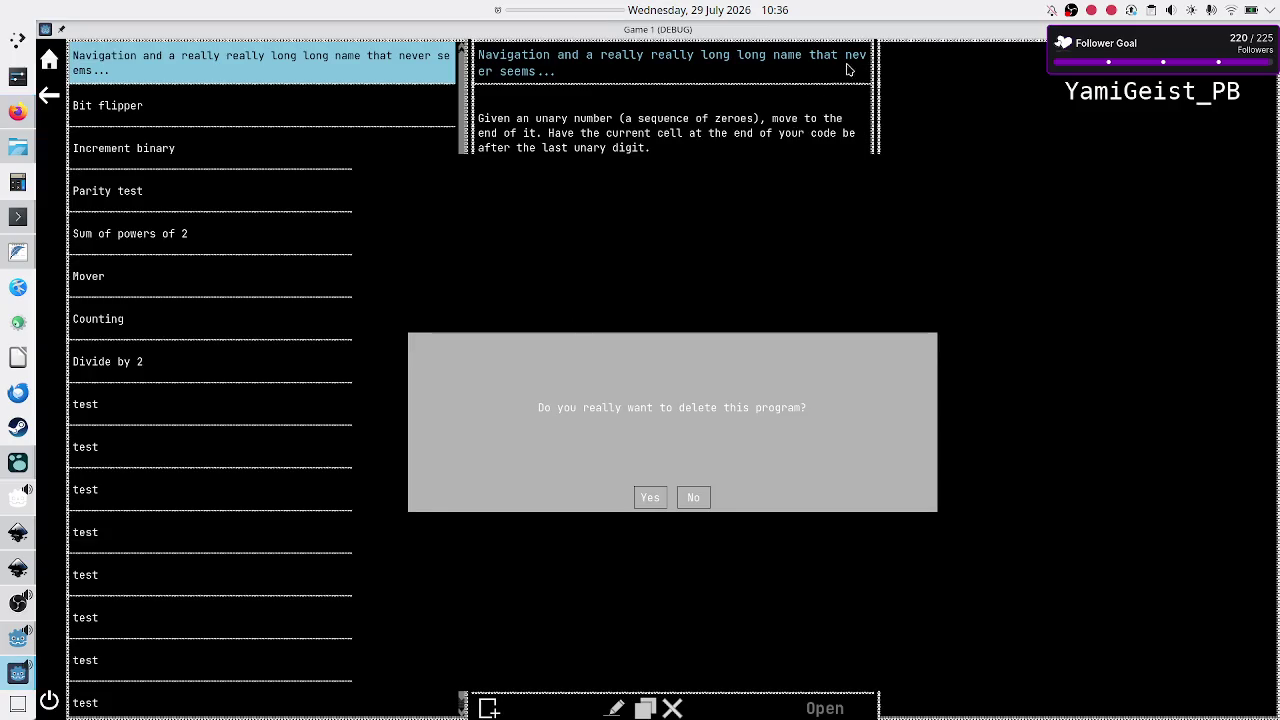
{"action": "double_click", "coordinate": [904, 31]}
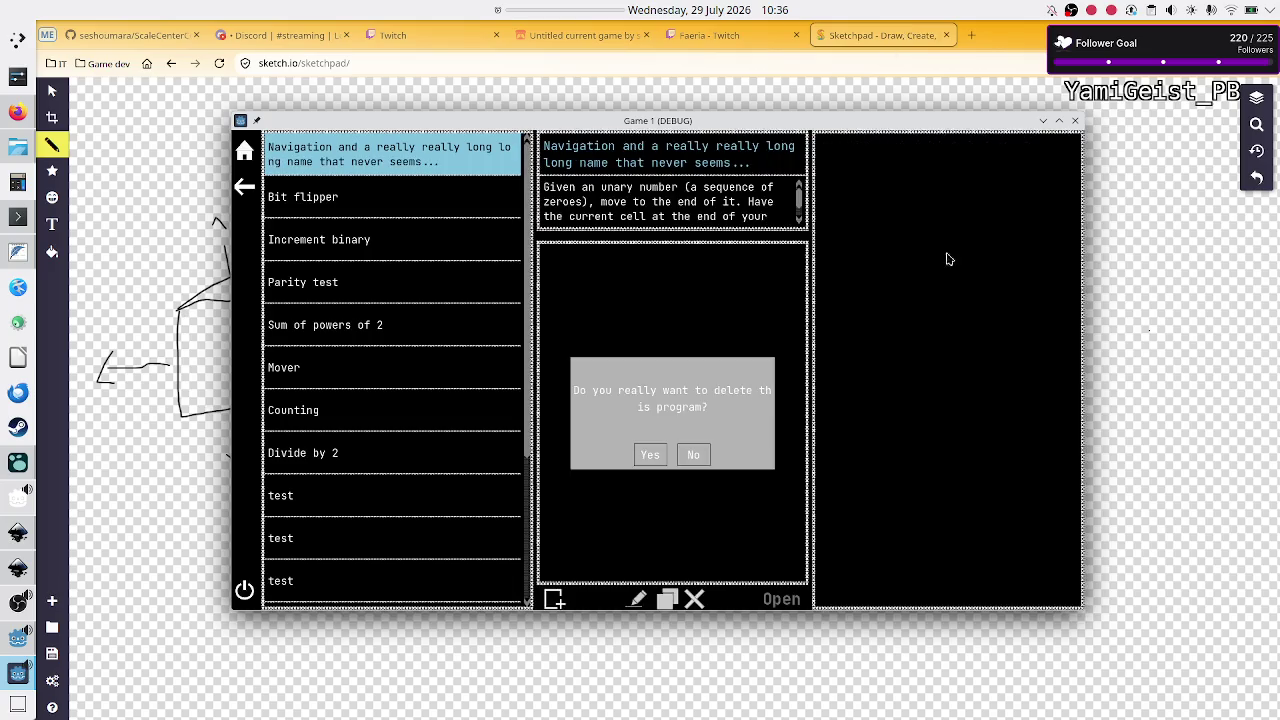
{"action": "left_click", "coordinate": [1075, 120]}
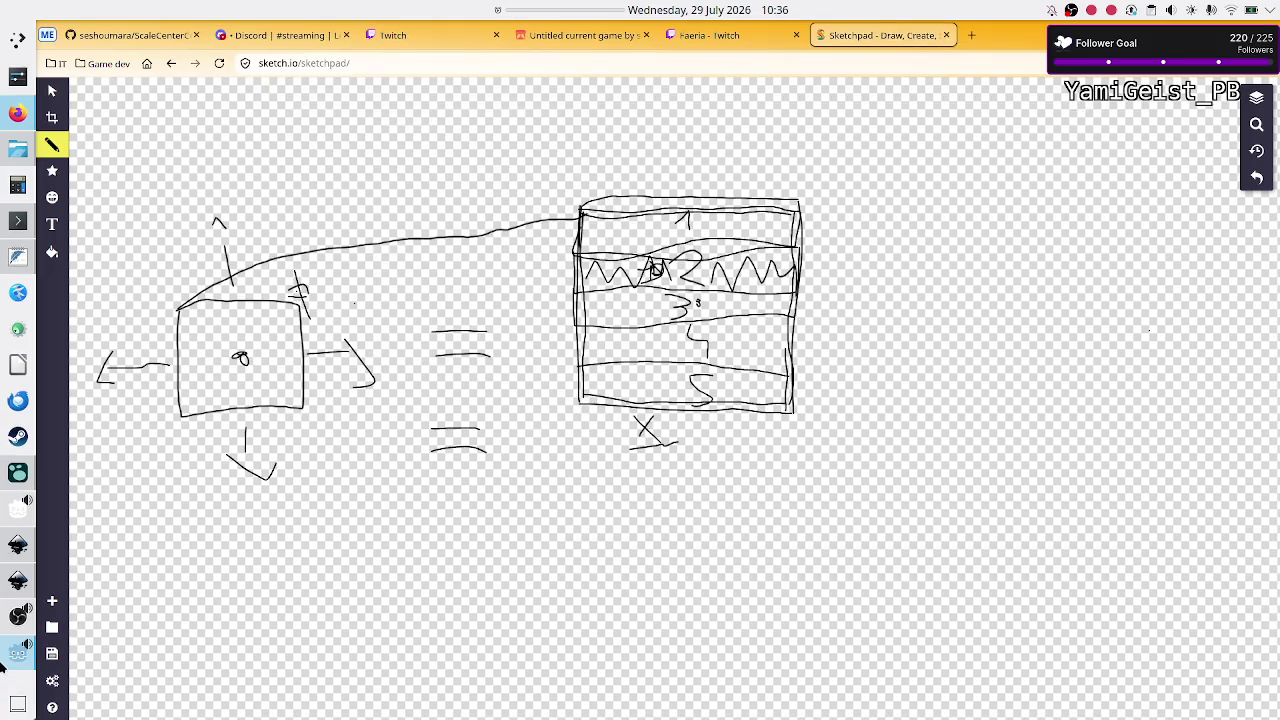
{"action": "left_click", "coordinate": [18, 652]}
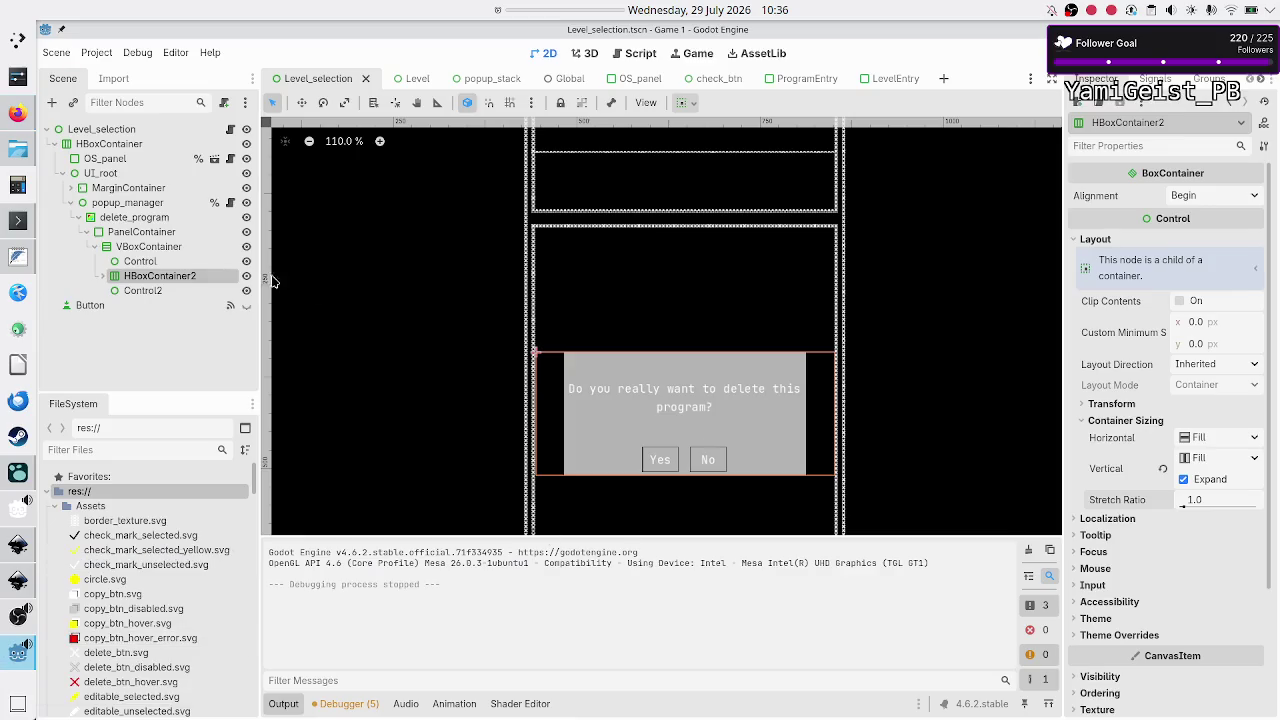
Step: Expand HBoxContainer2, PanelContainer and VBoxContainer, and select the question Label
{"action": "left_click", "coordinate": [102, 277]}
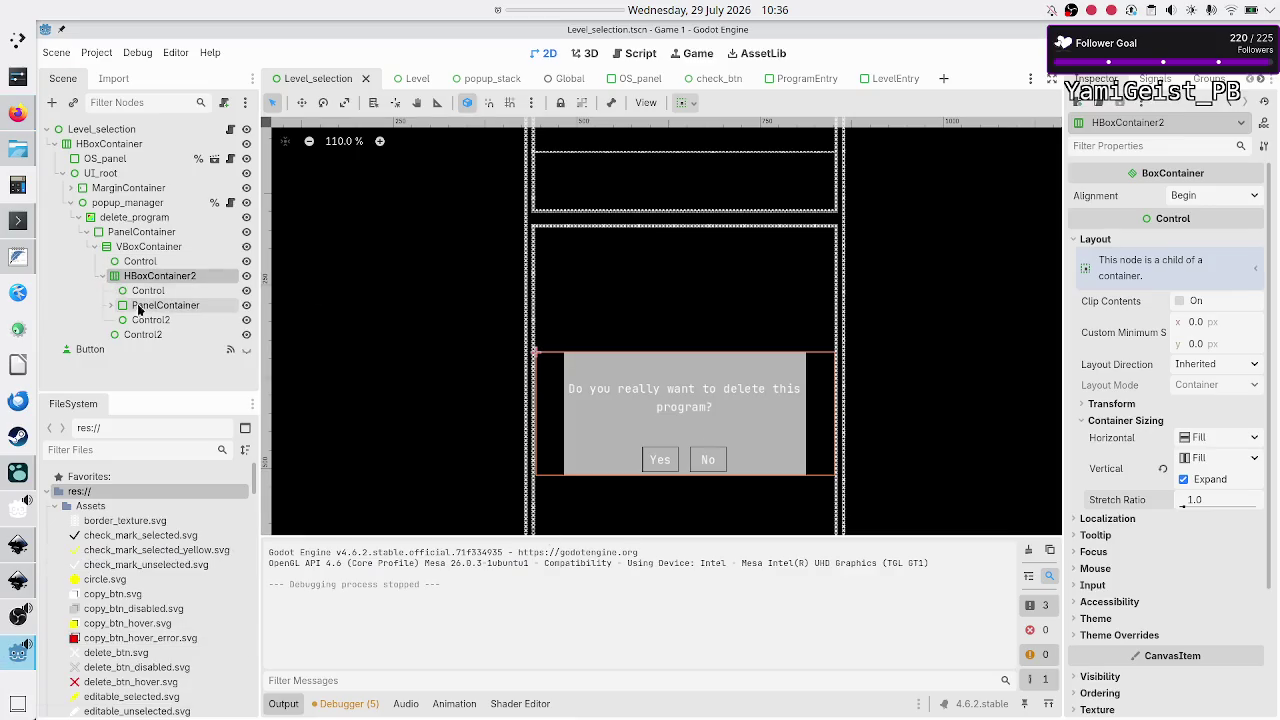
{"action": "left_click", "coordinate": [110, 305]}
{"action": "left_click", "coordinate": [131, 320]}
{"action": "left_click", "coordinate": [165, 335]}
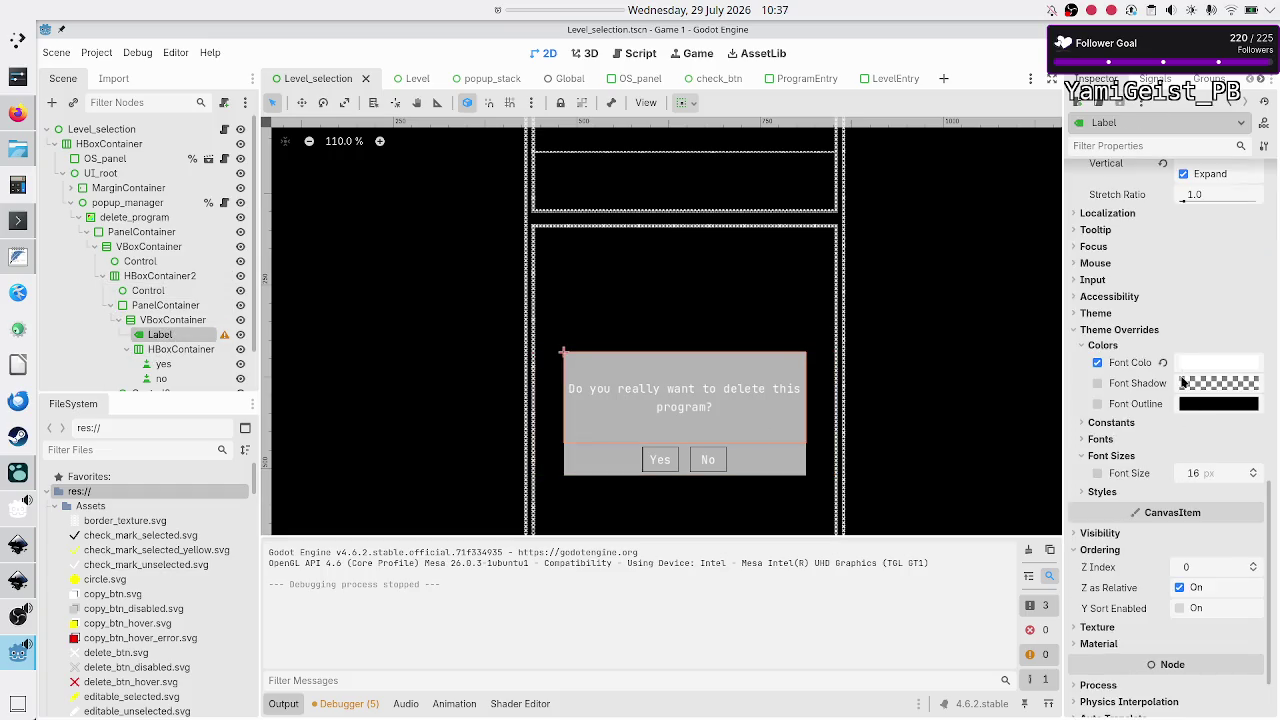
{"action": "scroll", "coordinate": [1168, 370], "scroll_direction": "up", "scroll_amount": 10}
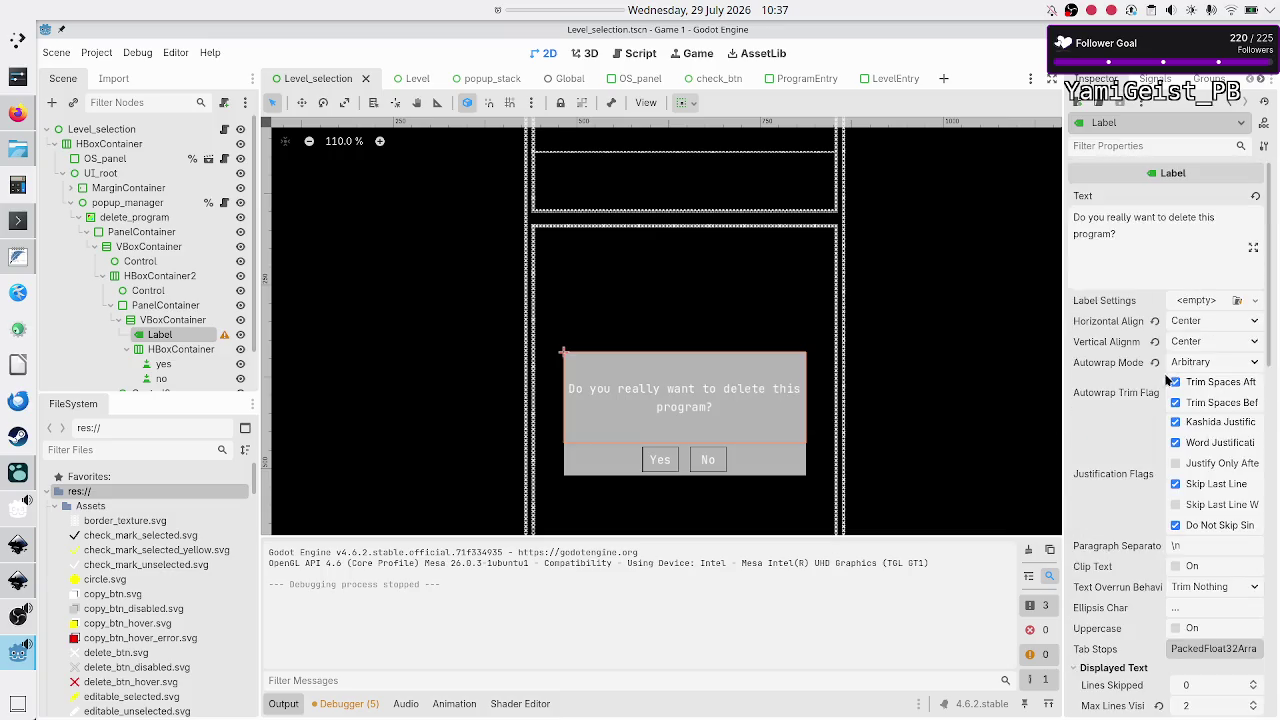
{"action": "scroll", "coordinate": [1130, 458], "scroll_direction": "down", "scroll_amount": 5}
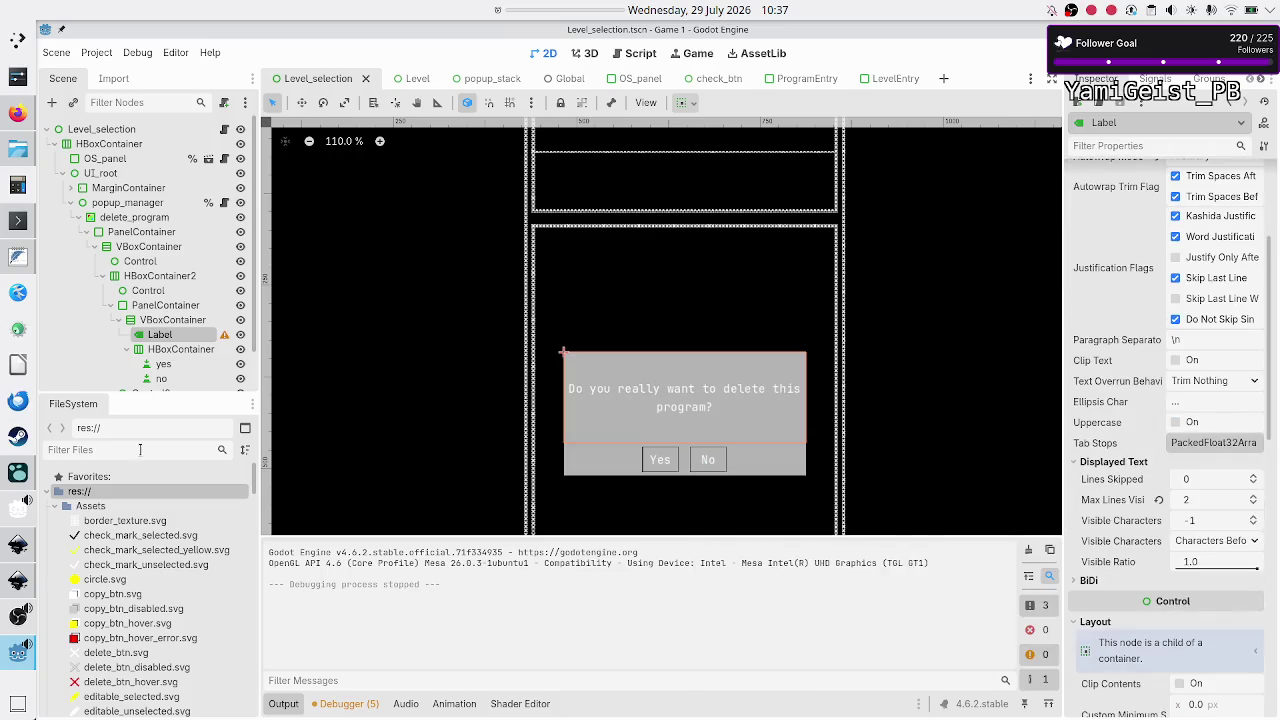
{"action": "mouse_move", "coordinate": [224, 338]}
Step: Set the Label's text overrun to Ellipsis (Always) and autowrap to Word (Smart)
{"action": "left_click", "coordinate": [1197, 384]}
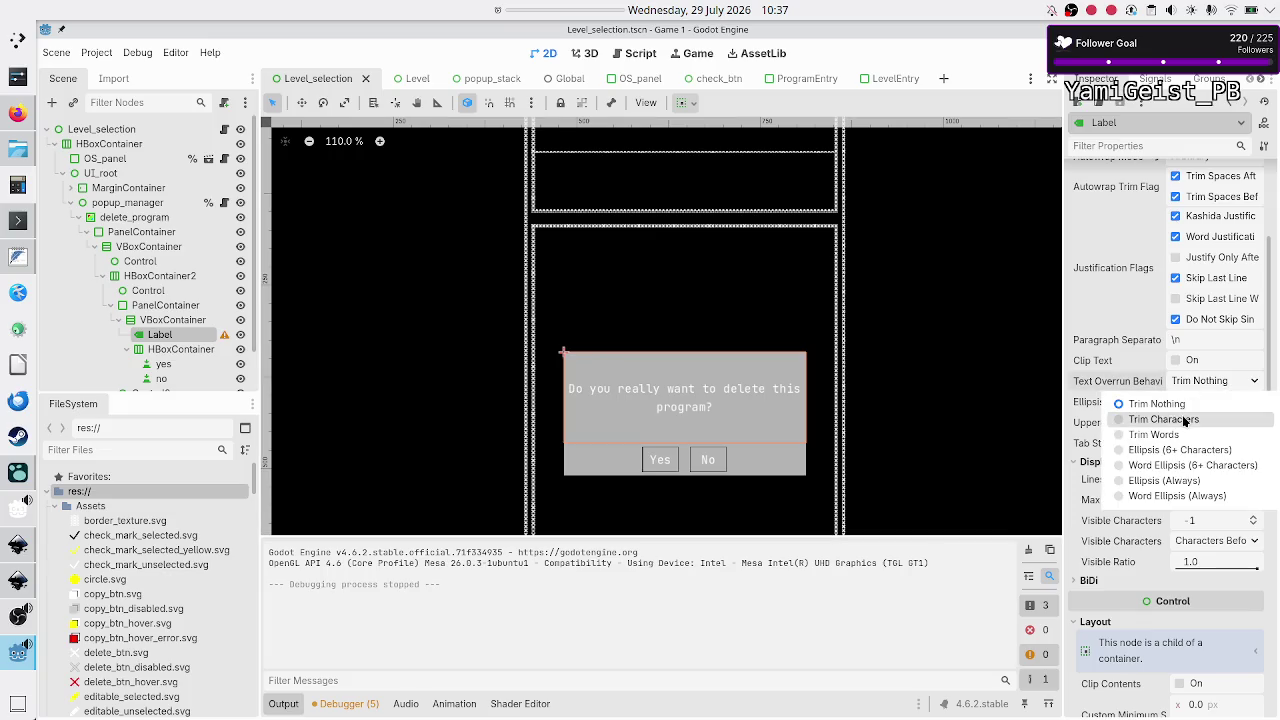
{"action": "left_click", "coordinate": [1173, 481]}
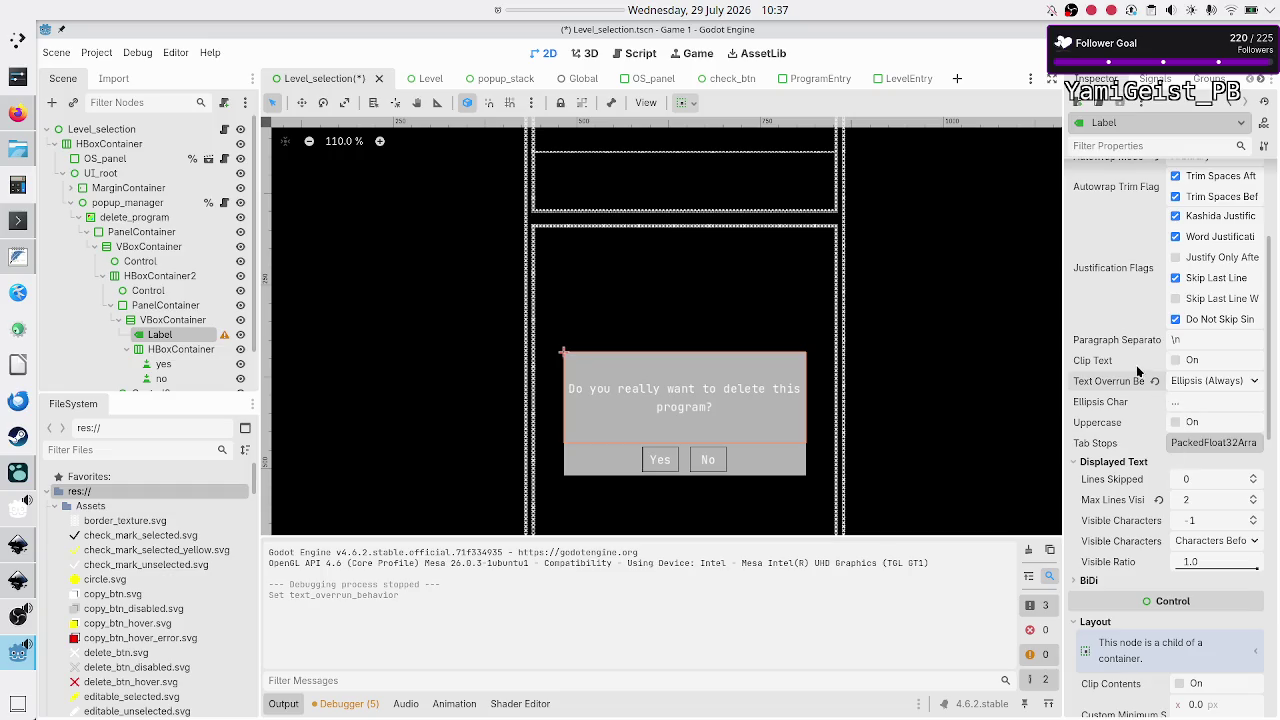
{"action": "mouse_move", "coordinate": [1149, 378]}
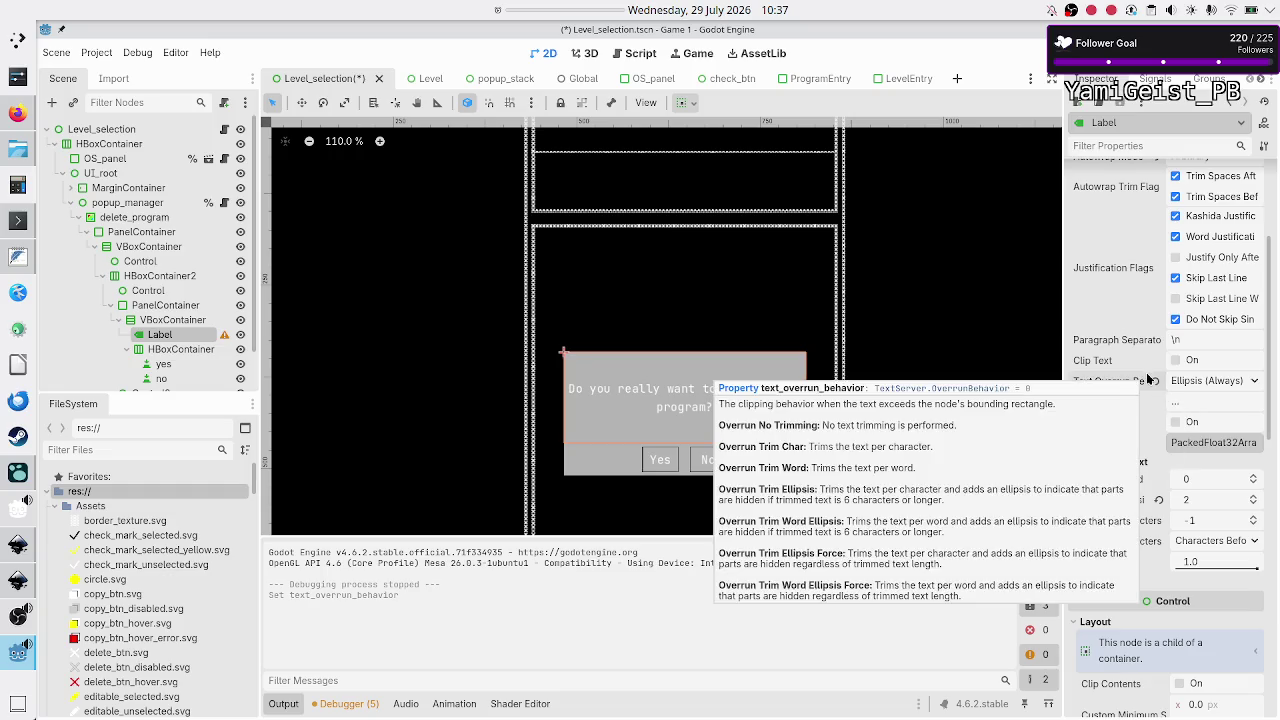
{"action": "scroll", "coordinate": [1137, 306], "scroll_direction": "up", "scroll_amount": 5}
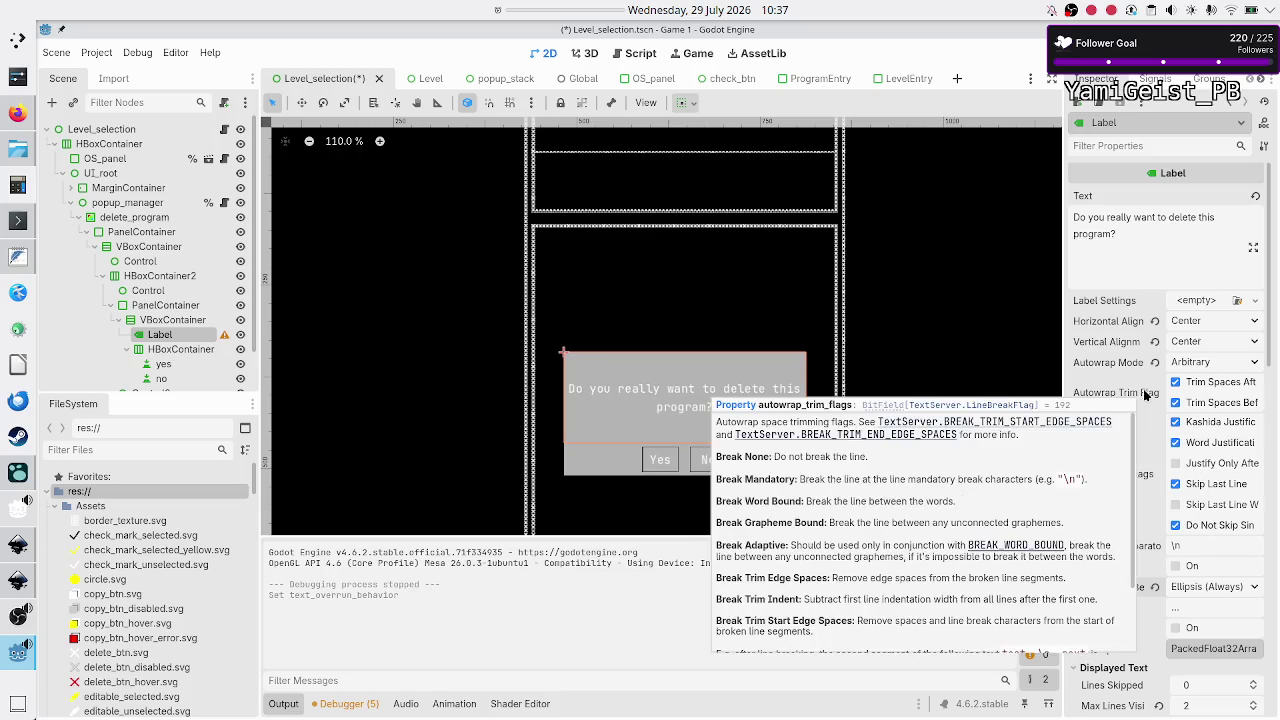
{"action": "left_click", "coordinate": [1193, 364]}
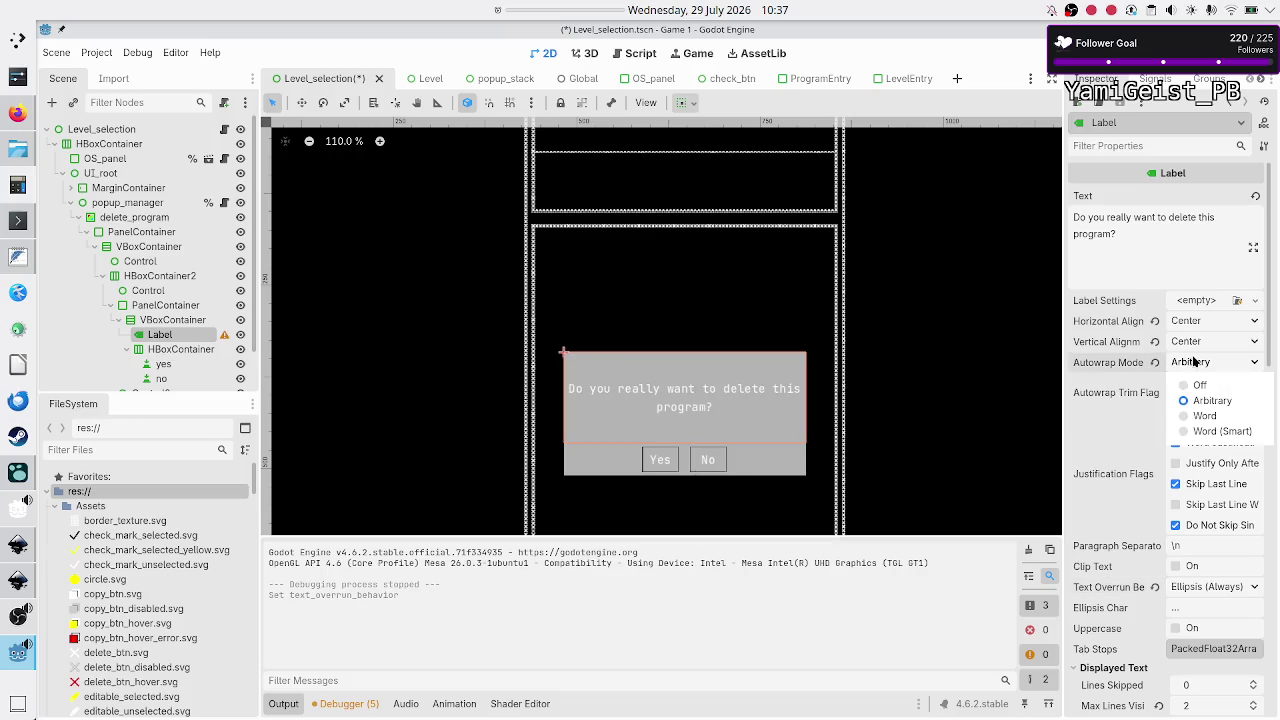
{"action": "left_click", "coordinate": [1214, 431]}
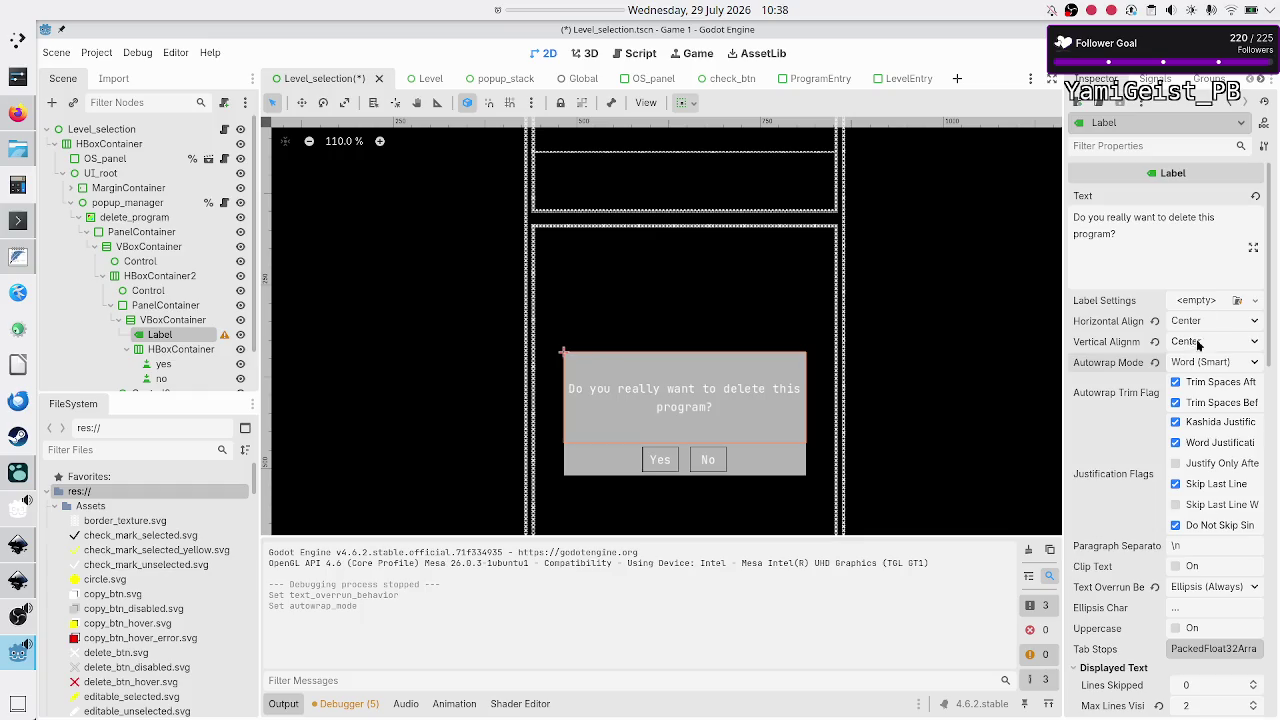
{"action": "left_click", "coordinate": [1169, 229]}
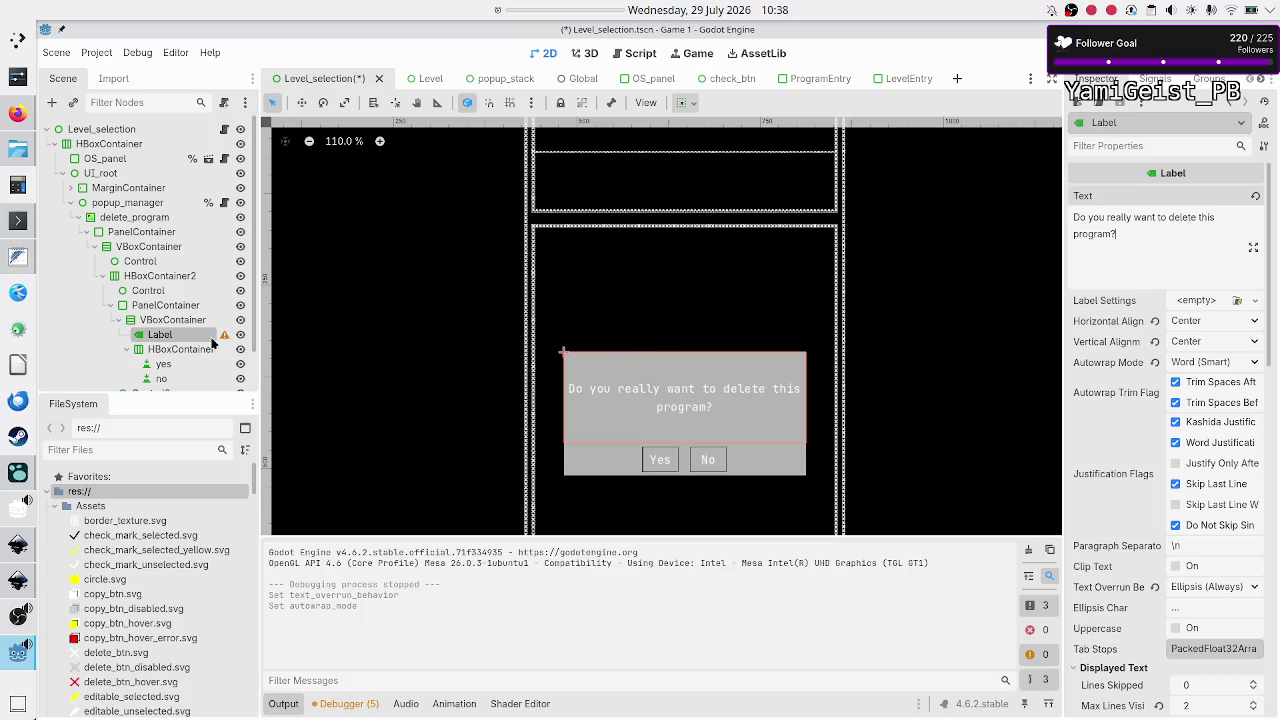
{"action": "left_click", "coordinate": [155, 279]}
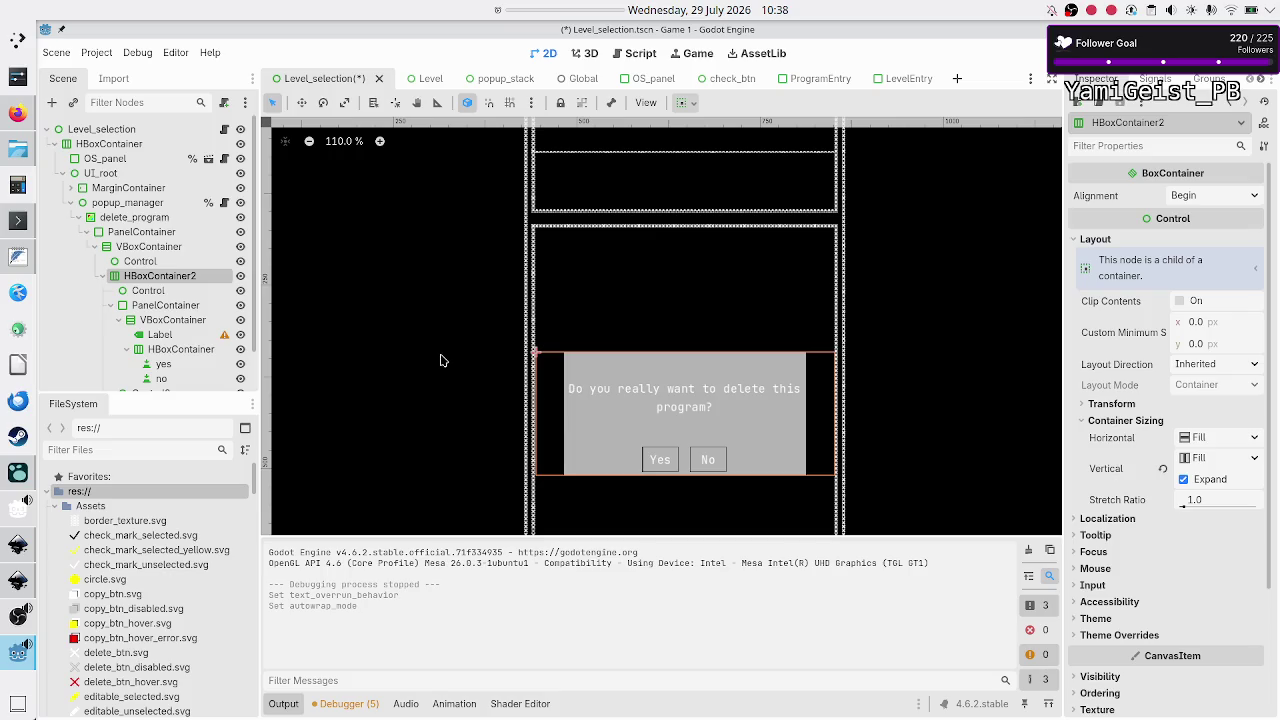
Step: Set the PanelContainer's stretch ratio to 4, after trying 5 and 3
{"action": "left_click", "coordinate": [183, 305]}
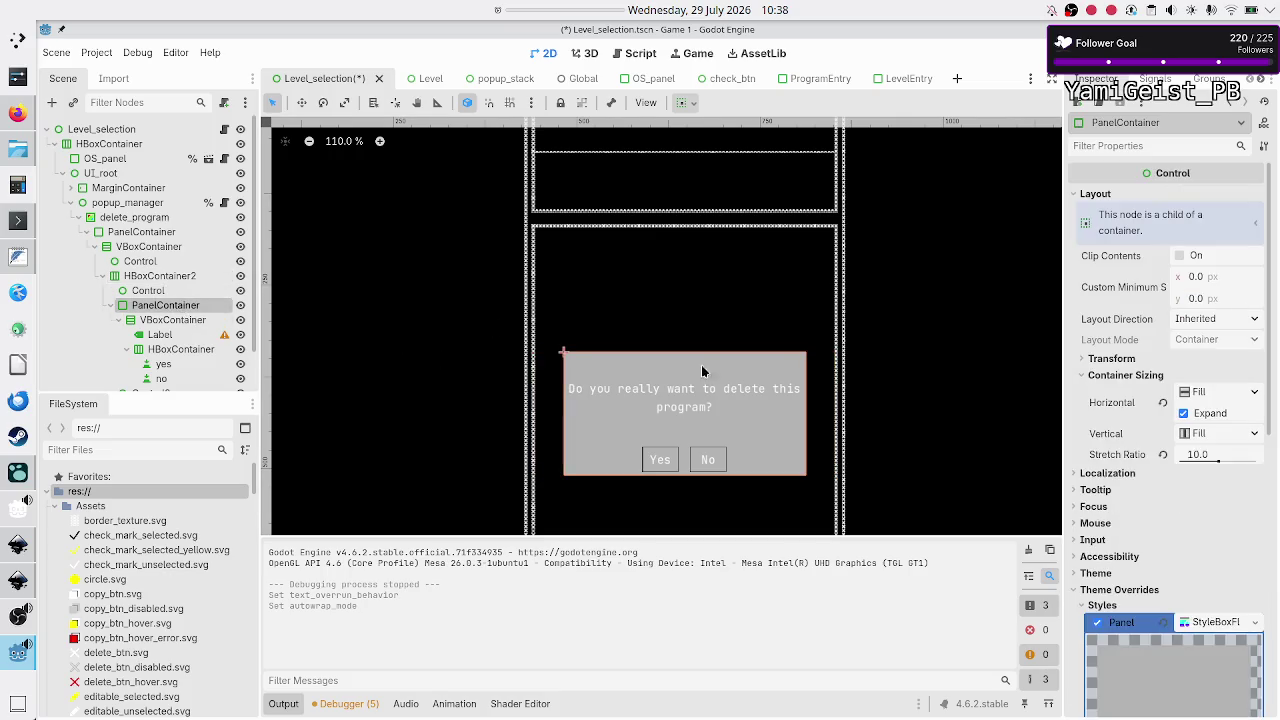
{"action": "left_click", "coordinate": [1205, 454]}
{"action": "type", "text": "5"}
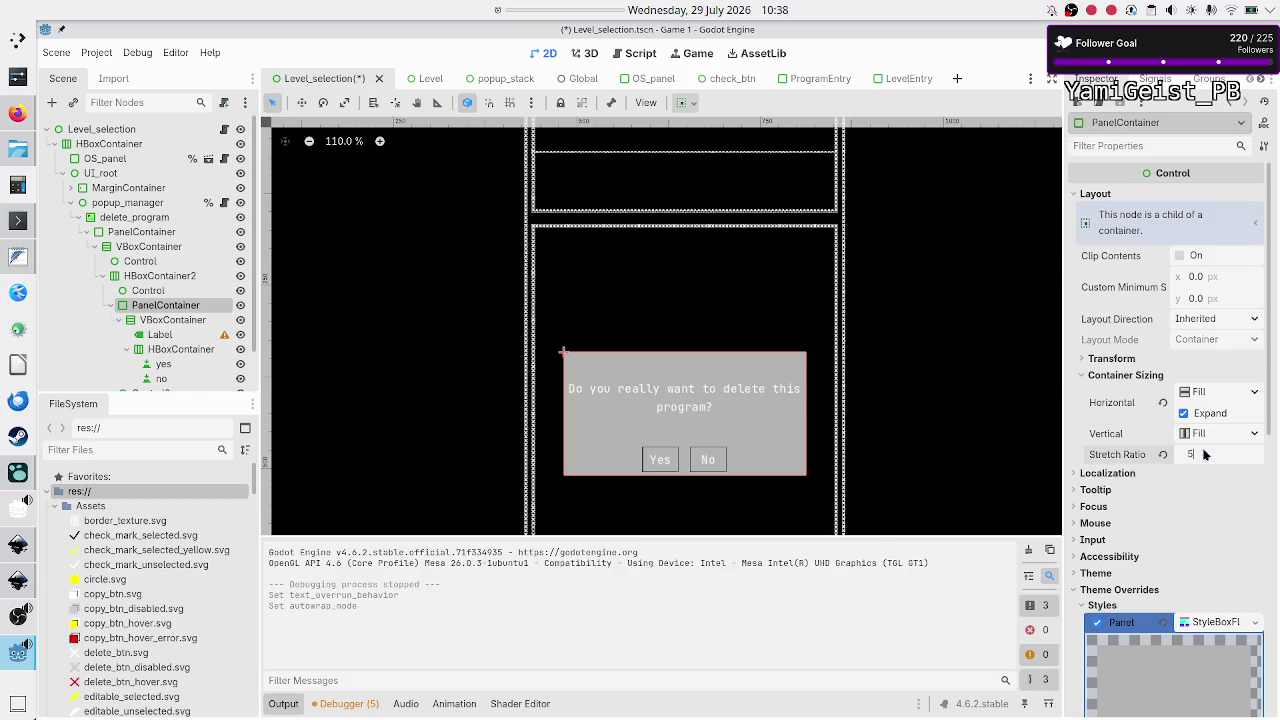
{"action": "key", "text": "Return"}
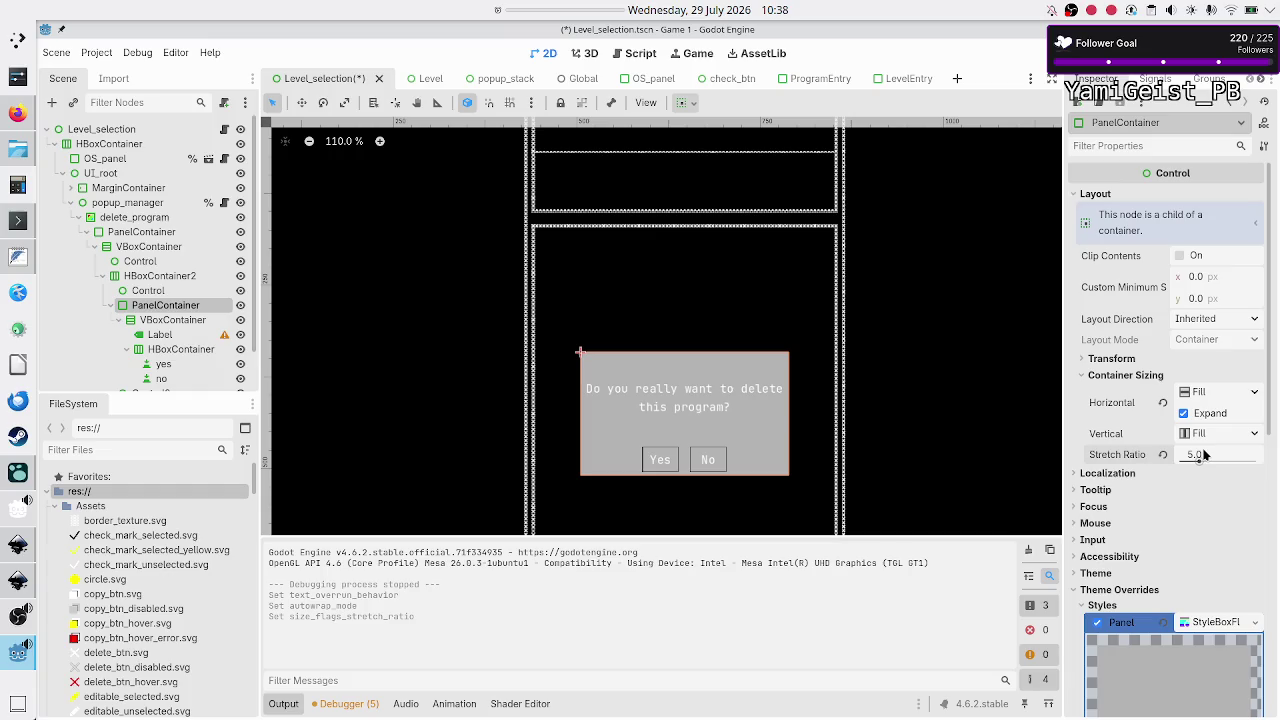
{"action": "left_click", "coordinate": [1205, 454]}
{"action": "type", "text": "3"}
{"action": "key", "text": "Return"}
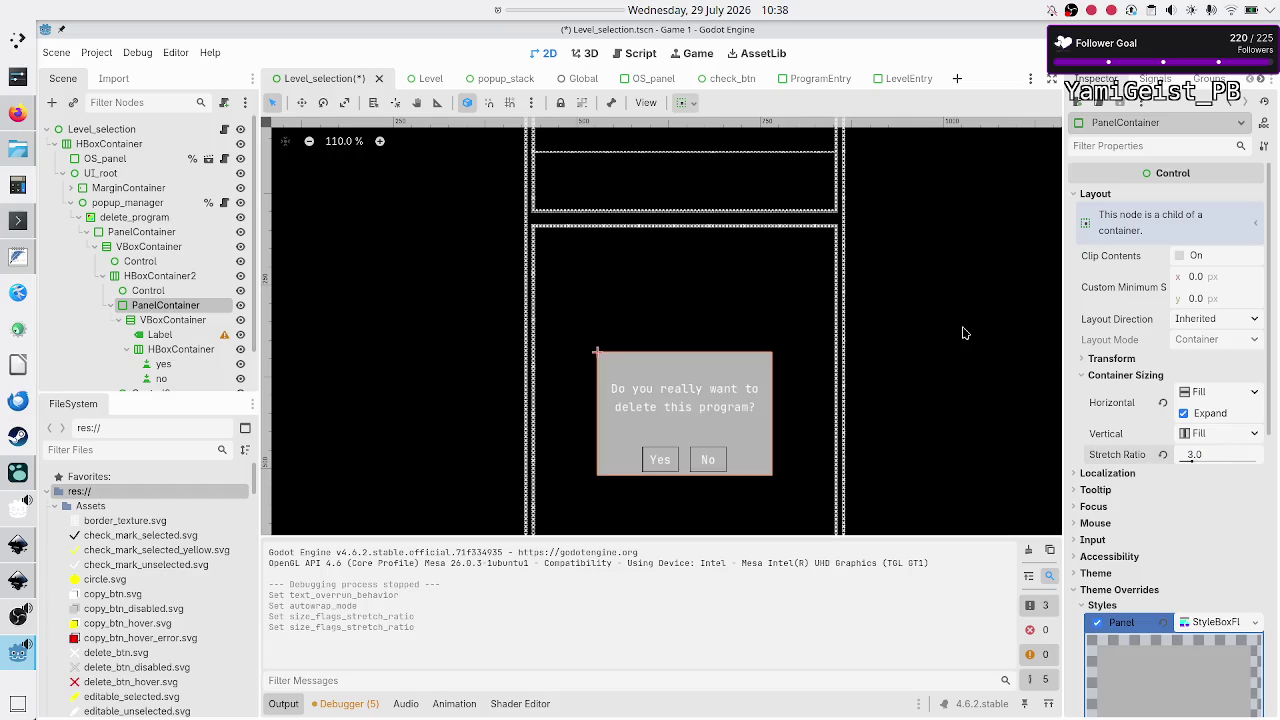
{"action": "left_click", "coordinate": [1210, 455]}
{"action": "type", "text": "4"}
{"action": "key", "text": "Return"}
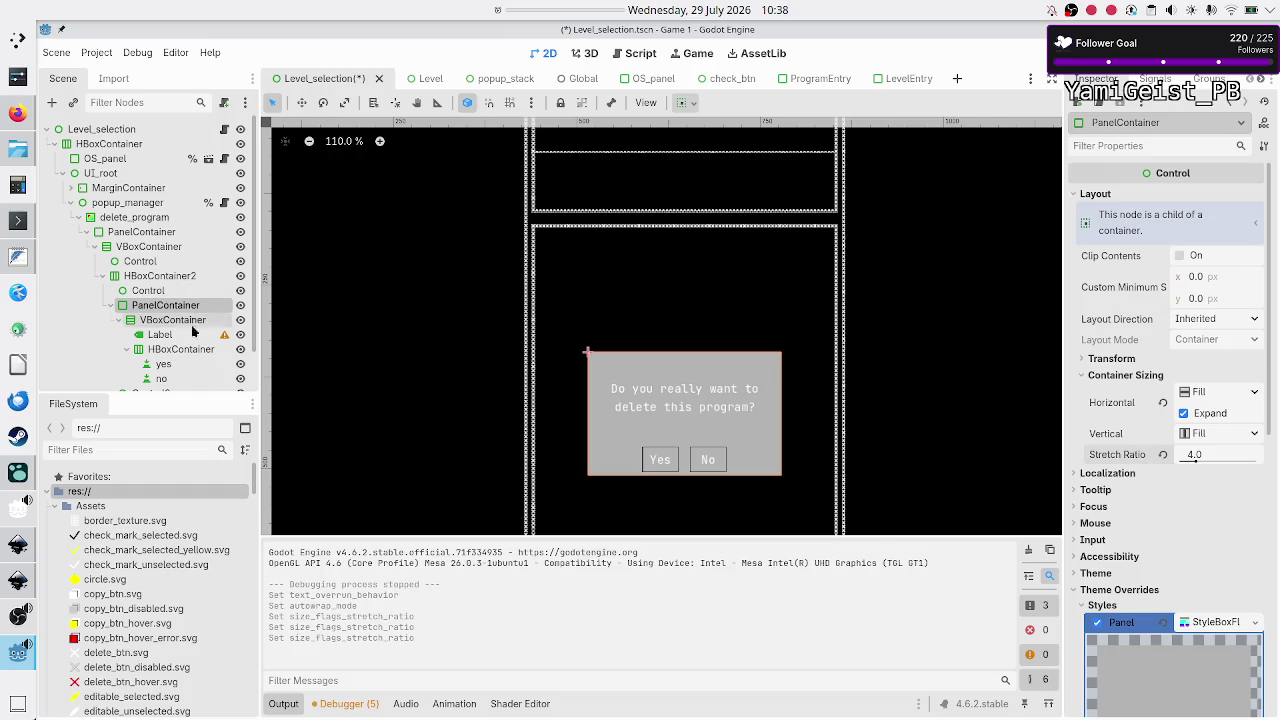
Step: Give the panel's StyleBox a 15 px bottom content margin
{"action": "scroll", "coordinate": [173, 332], "scroll_direction": "down", "scroll_amount": 1}
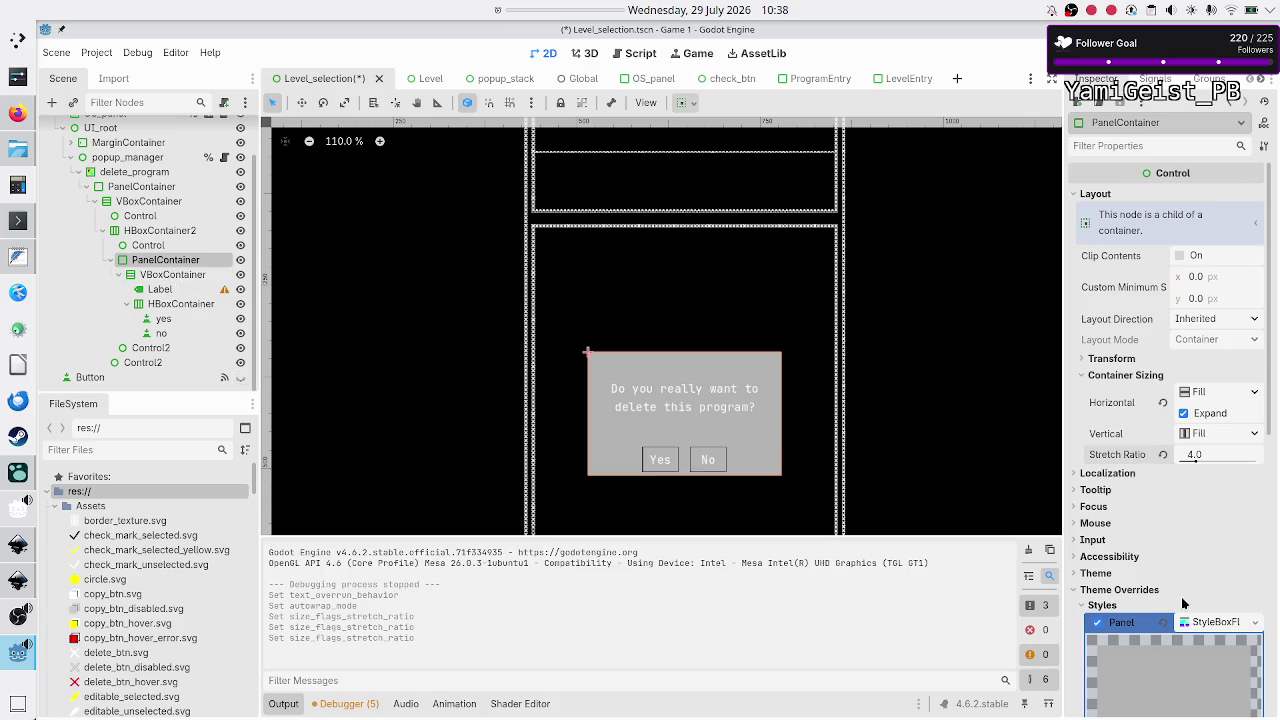
{"action": "scroll", "coordinate": [1181, 597], "scroll_direction": "down", "scroll_amount": 10}
{"action": "left_click", "coordinate": [1215, 453]}
{"action": "type", "text": "10"}
{"action": "key", "text": "Return"}
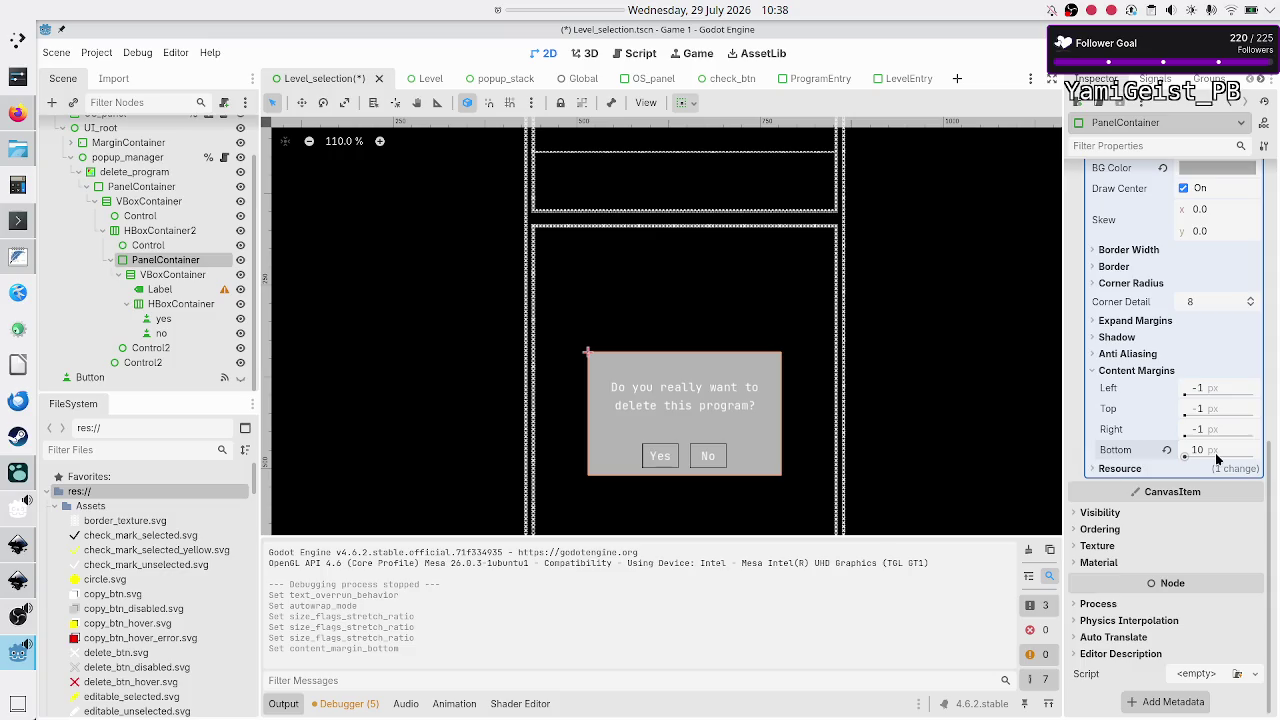
{"action": "type", "text": "15"}
{"action": "key", "text": "Return"}
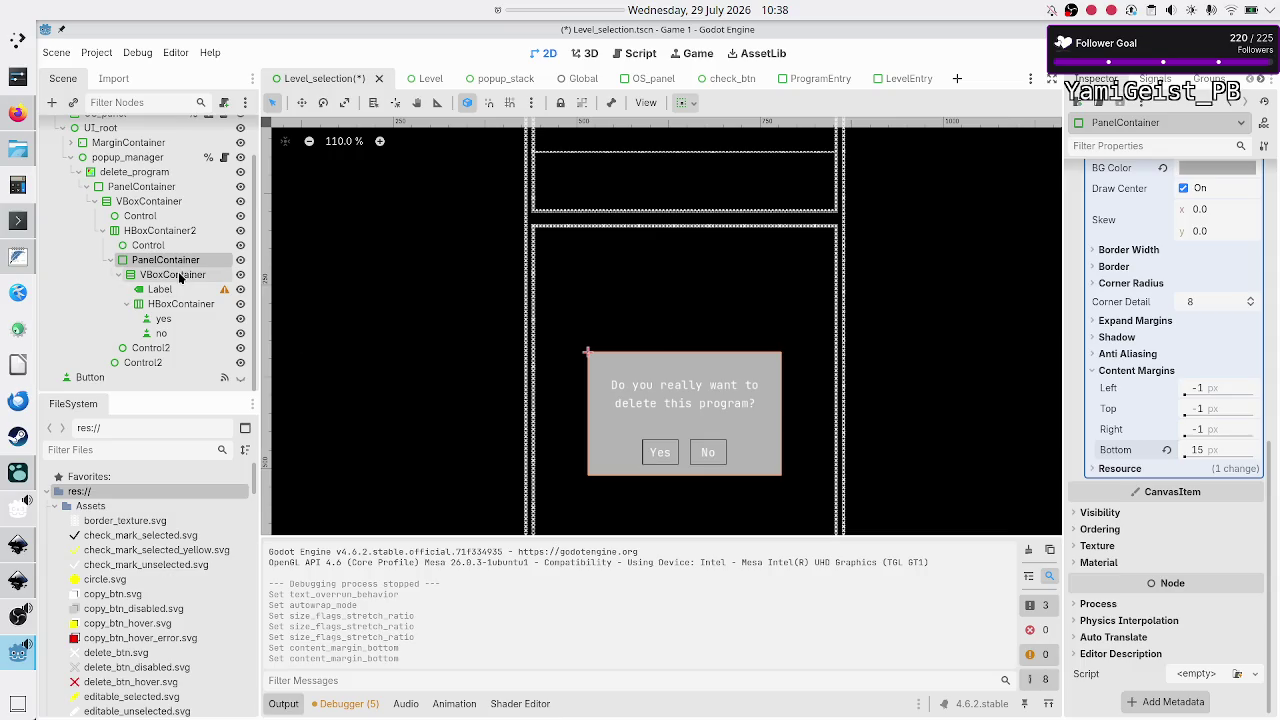
{"action": "left_click", "coordinate": [164, 276]}
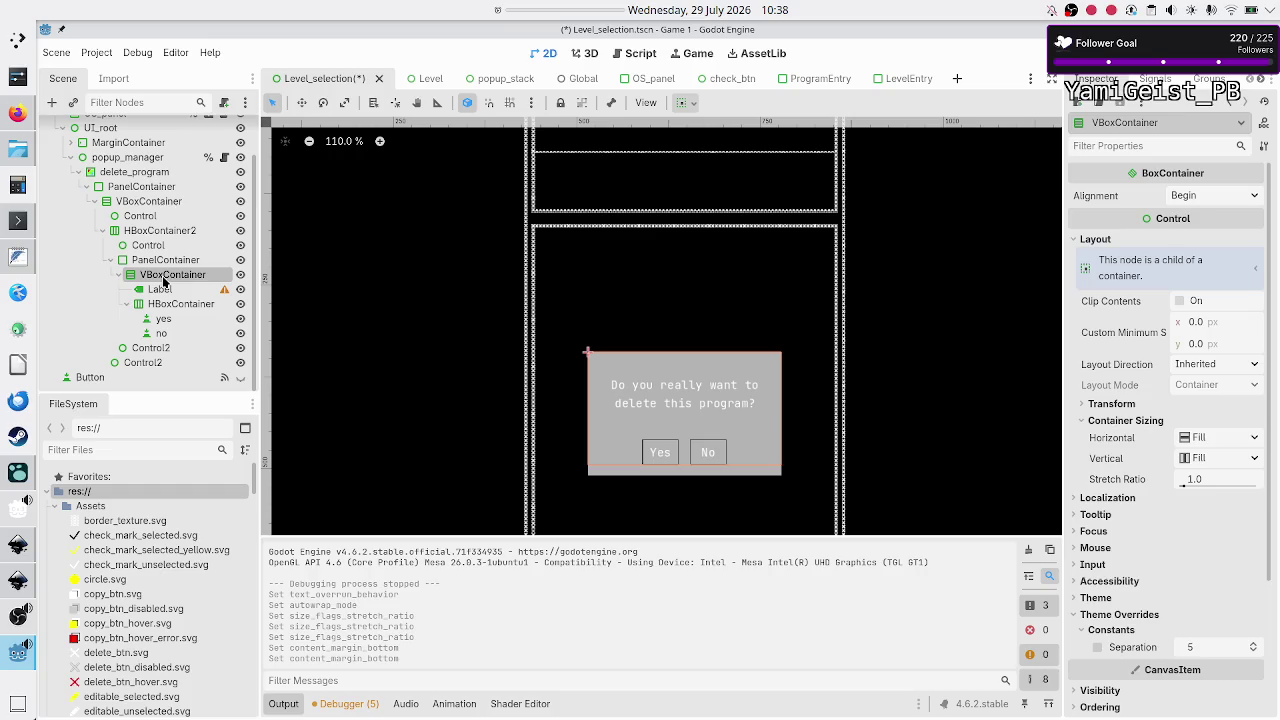
Step: Set the PanelContainer's StyleBox background colour to white
{"action": "left_click", "coordinate": [167, 290]}
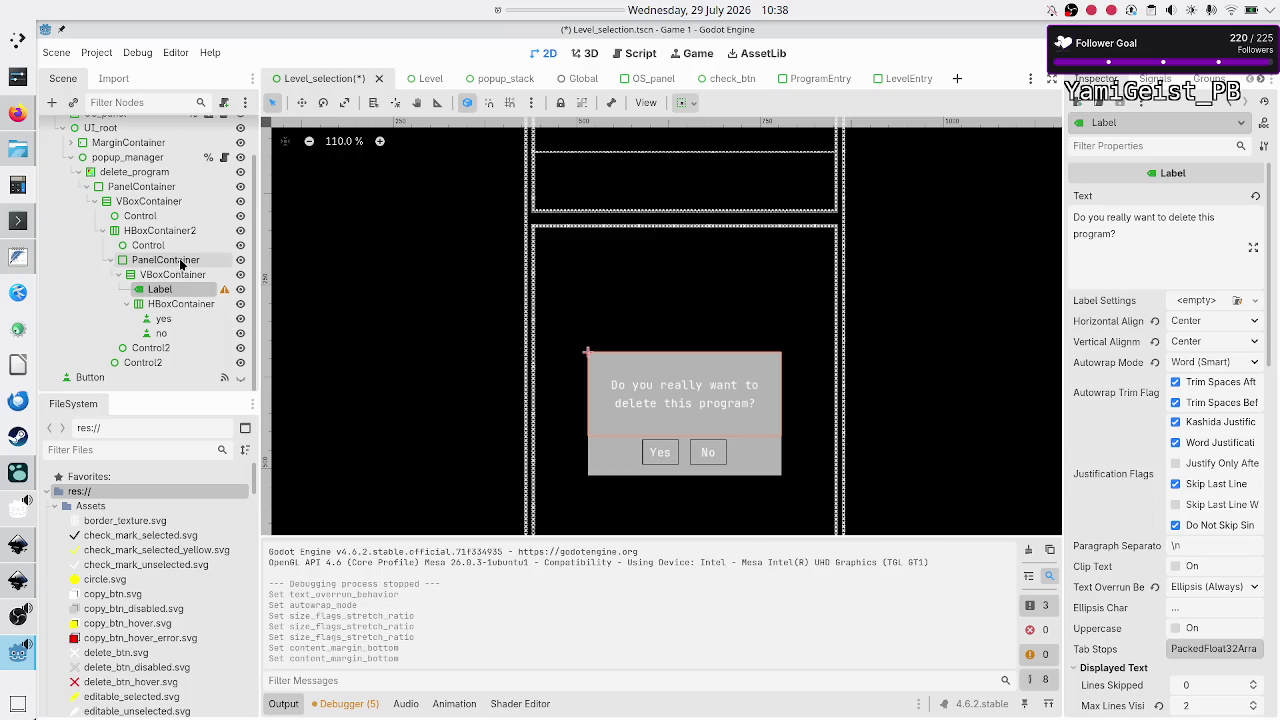
{"action": "left_click", "coordinate": [172, 261]}
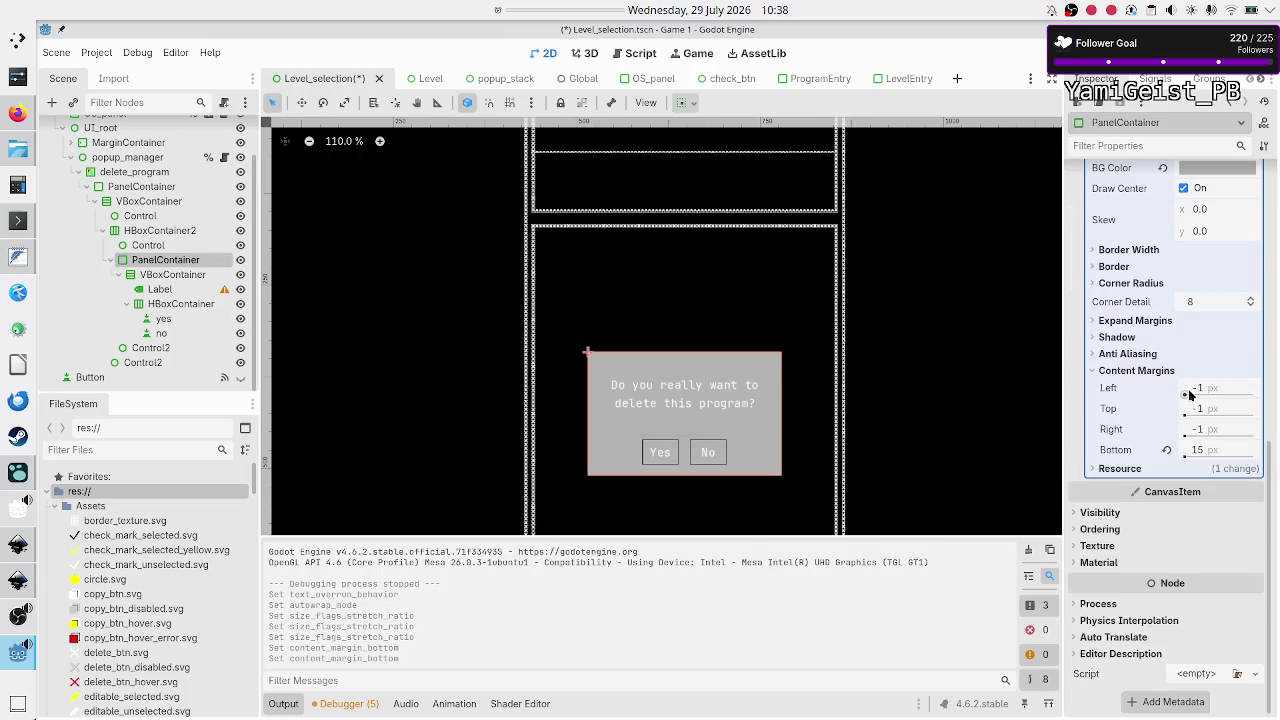
{"action": "scroll", "coordinate": [1177, 396], "scroll_direction": "up", "scroll_amount": 5}
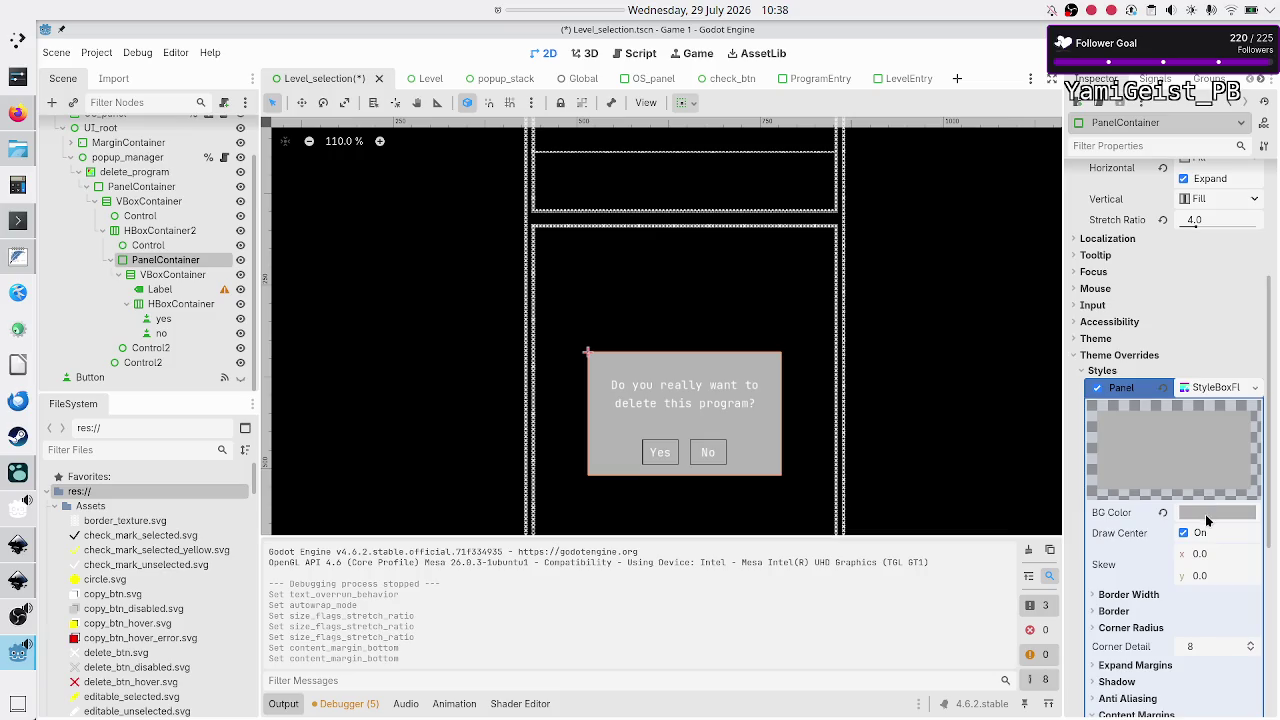
{"action": "left_click", "coordinate": [1205, 514]}
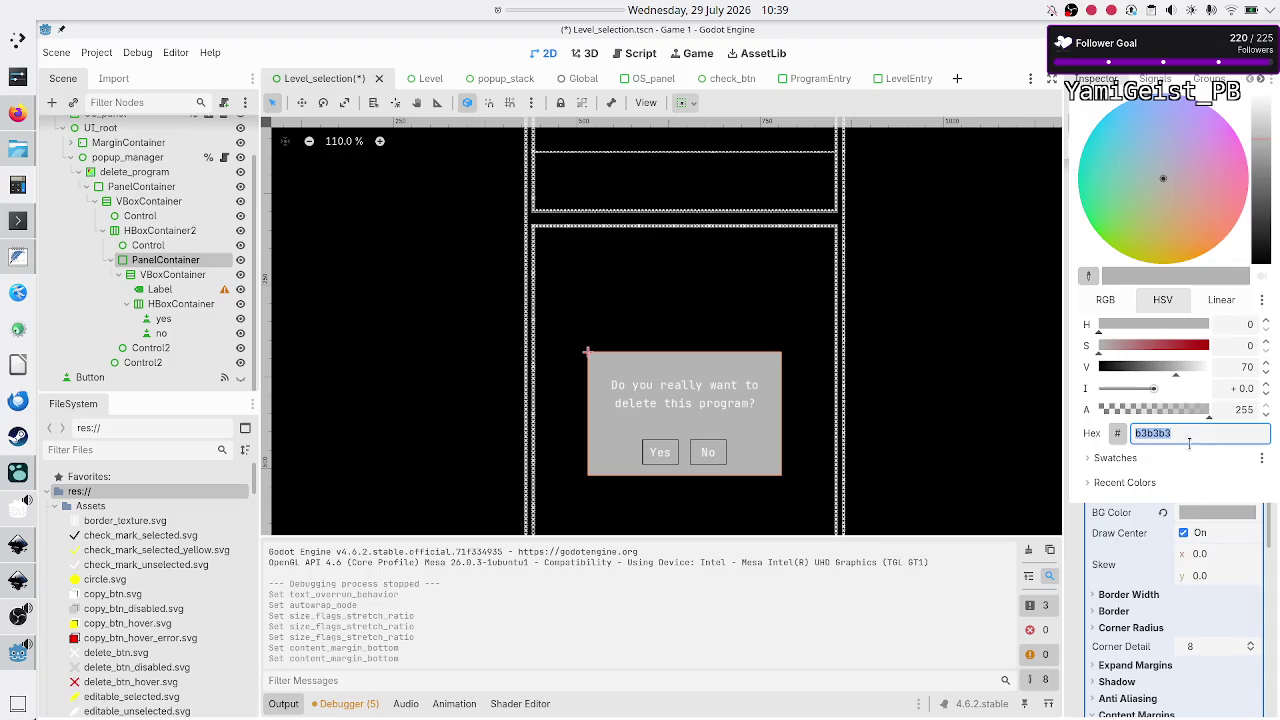
{"action": "type", "text": "white"}
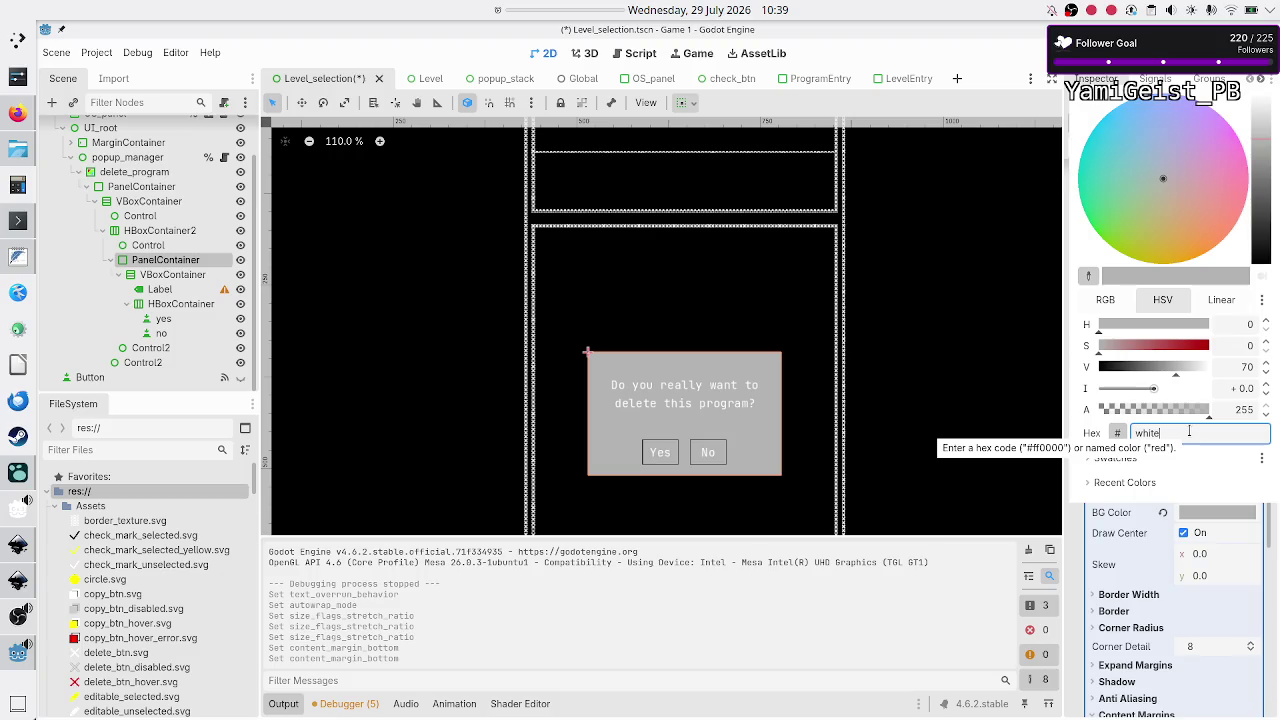
{"action": "key", "text": "Return"}
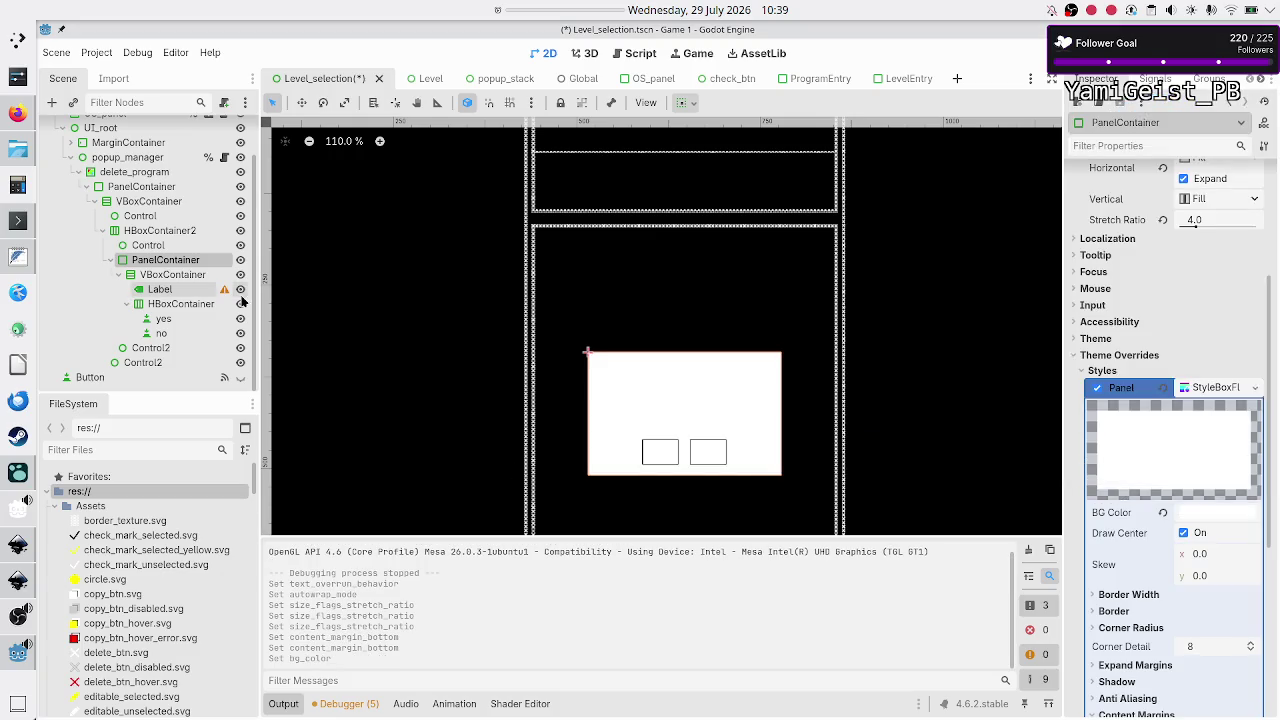
Step: Override the question Label's font colour to black (000000)
{"action": "left_click", "coordinate": [175, 289]}
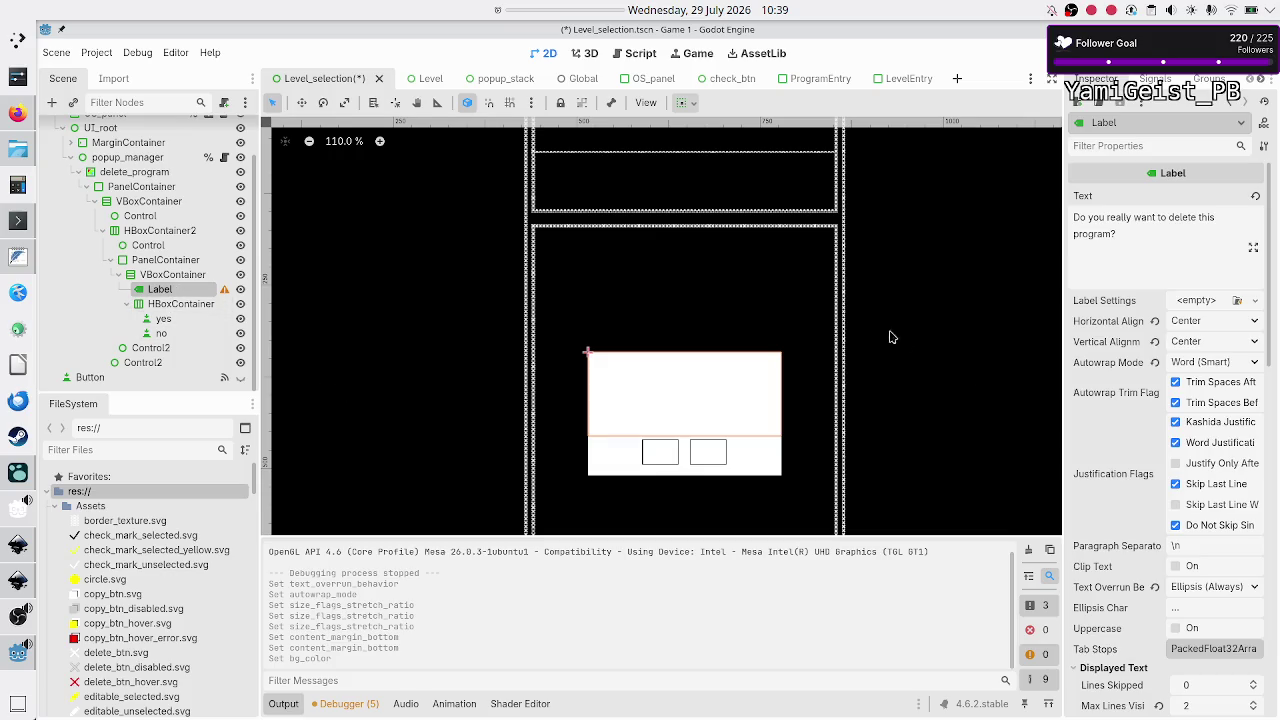
{"action": "scroll", "coordinate": [1114, 487], "scroll_direction": "down", "scroll_amount": 5}
{"action": "scroll", "coordinate": [1116, 492], "scroll_direction": "down", "scroll_amount": 5}
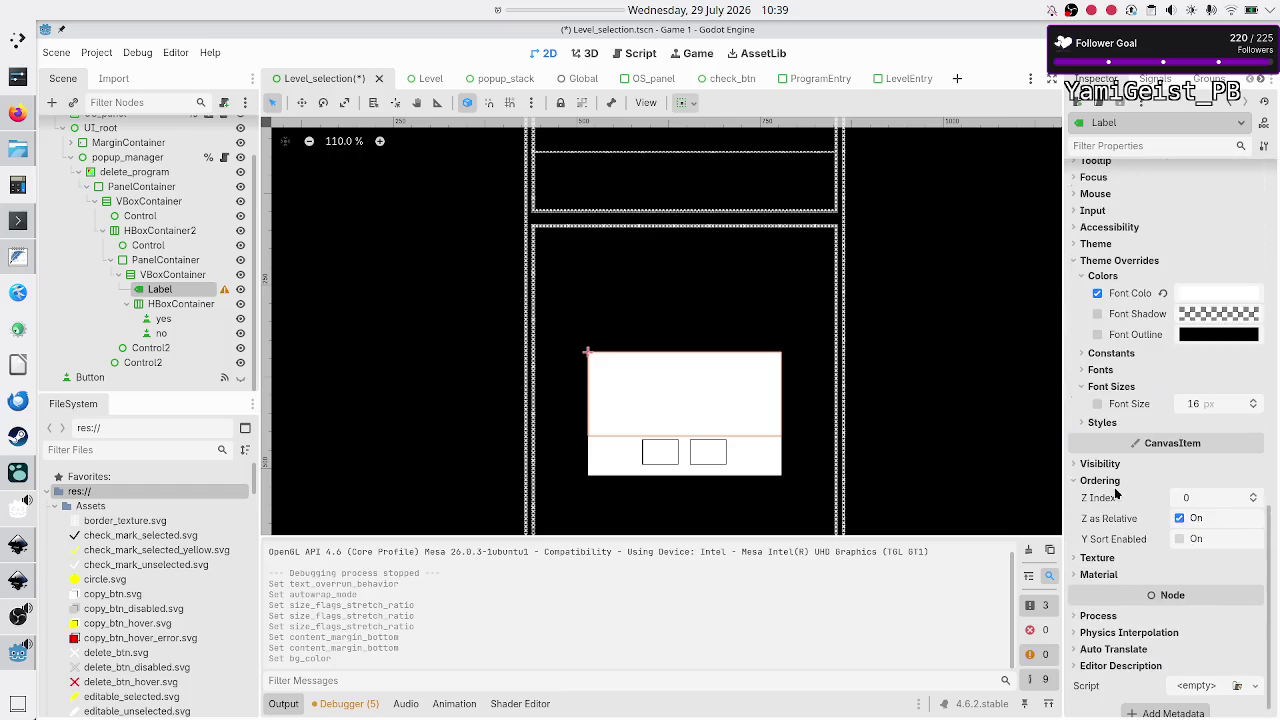
{"action": "left_click", "coordinate": [1203, 296]}
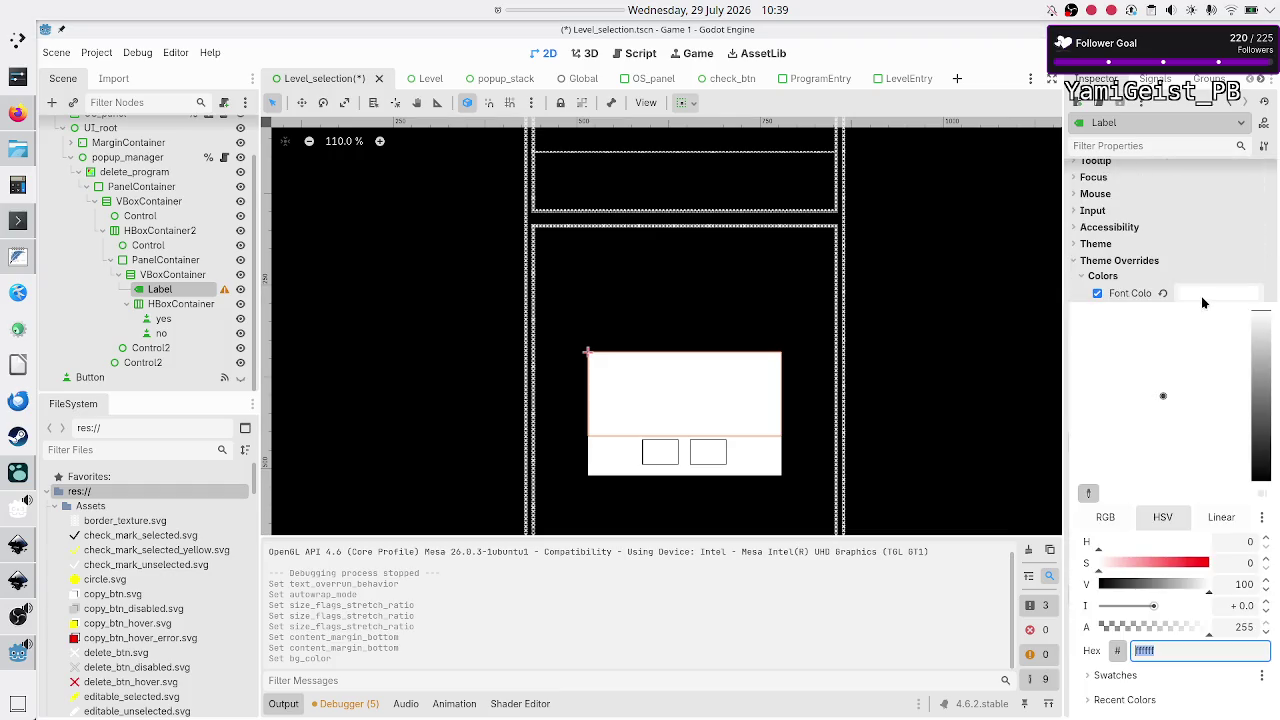
{"action": "type", "text": "000000"}
{"action": "key", "text": "Return"}
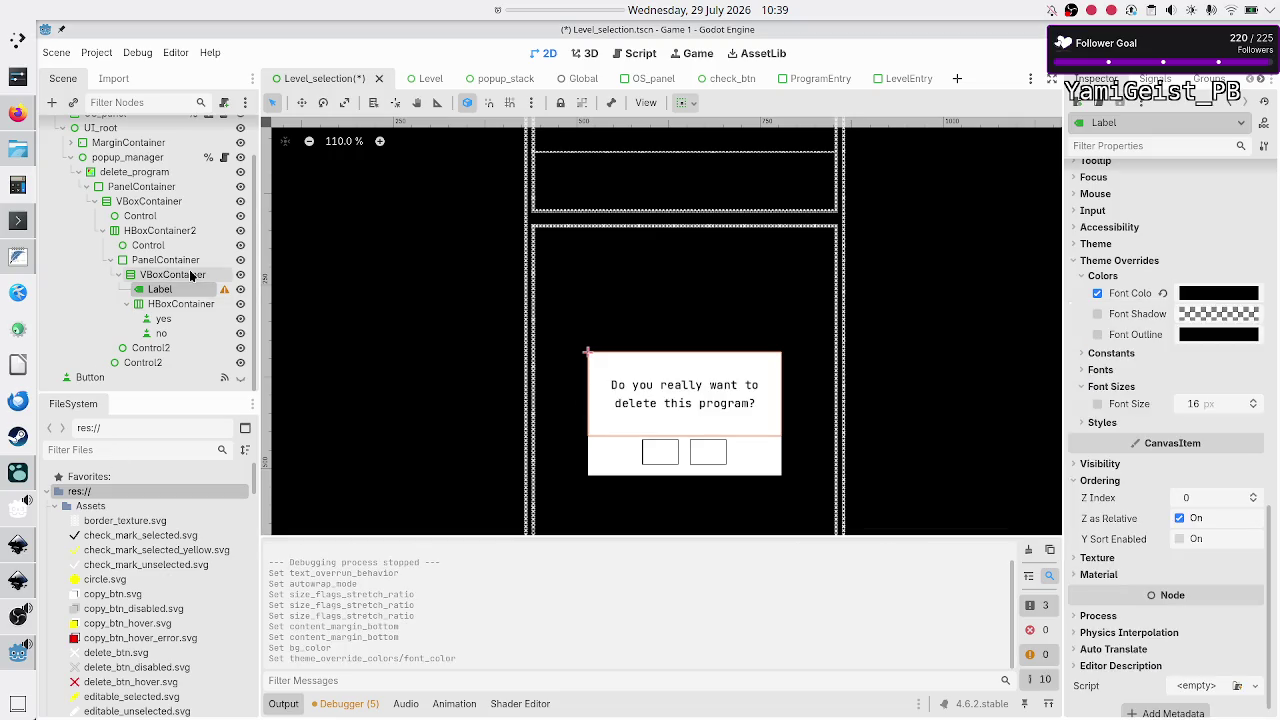
Step: Select both Yes and No buttons and override their font colour to bff
{"action": "left_click", "coordinate": [163, 318]}
{"action": "left_click", "coordinate": [164, 335], "text": "shift"}
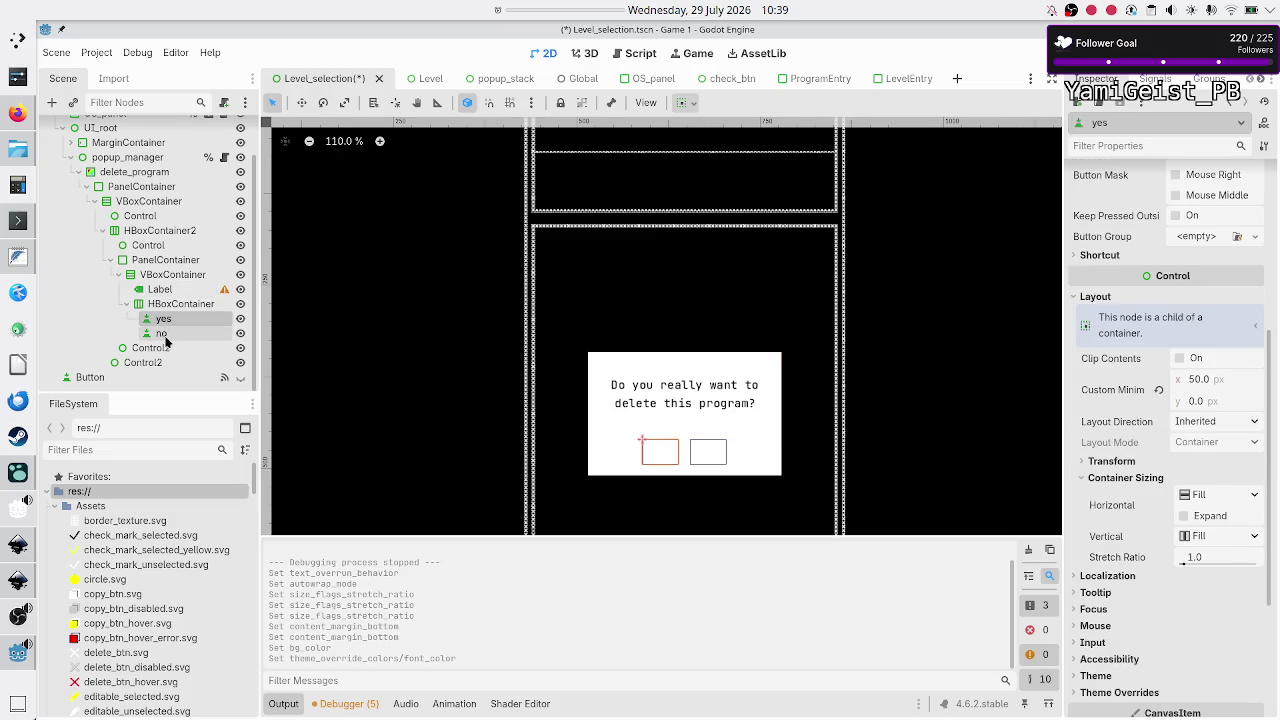
{"action": "scroll", "coordinate": [1117, 605], "scroll_direction": "down", "scroll_amount": 5}
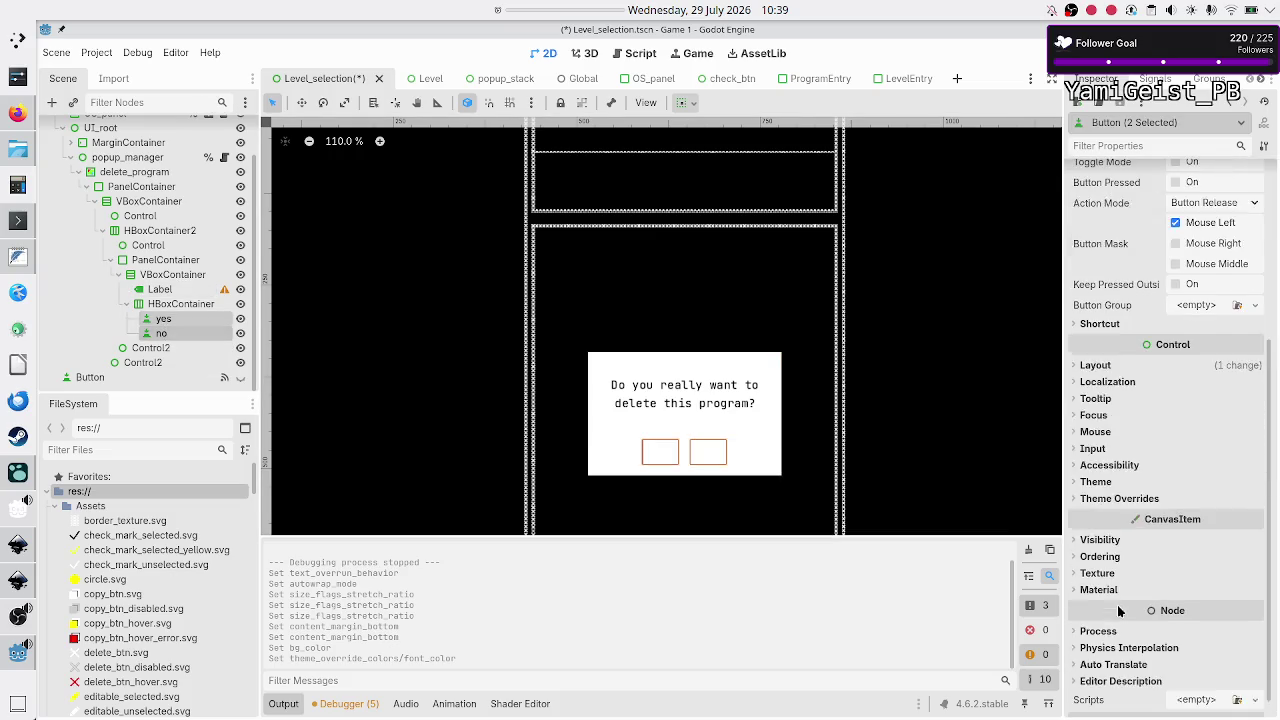
{"action": "left_click", "coordinate": [1110, 480]}
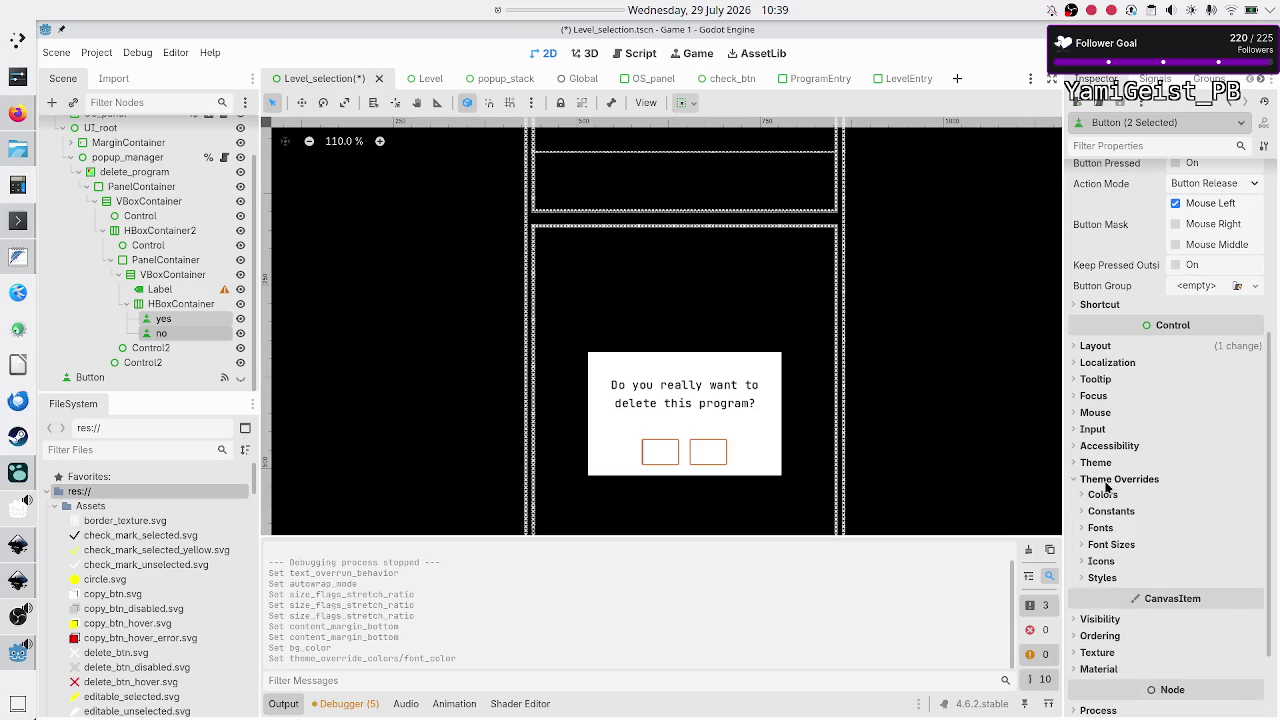
{"action": "left_click", "coordinate": [1104, 496]}
{"action": "left_click", "coordinate": [1207, 510]}
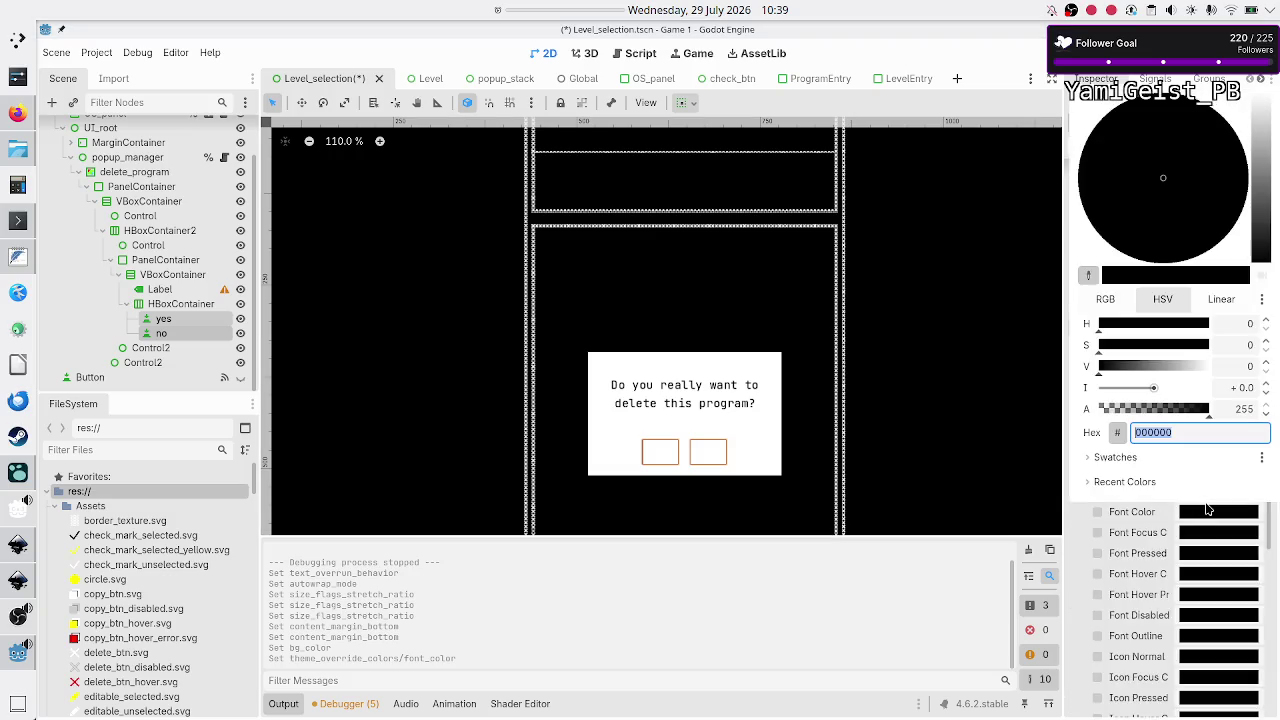
{"action": "type", "text": "b"}
{"action": "type", "text": "ff"}
{"action": "key", "text": "Return"}
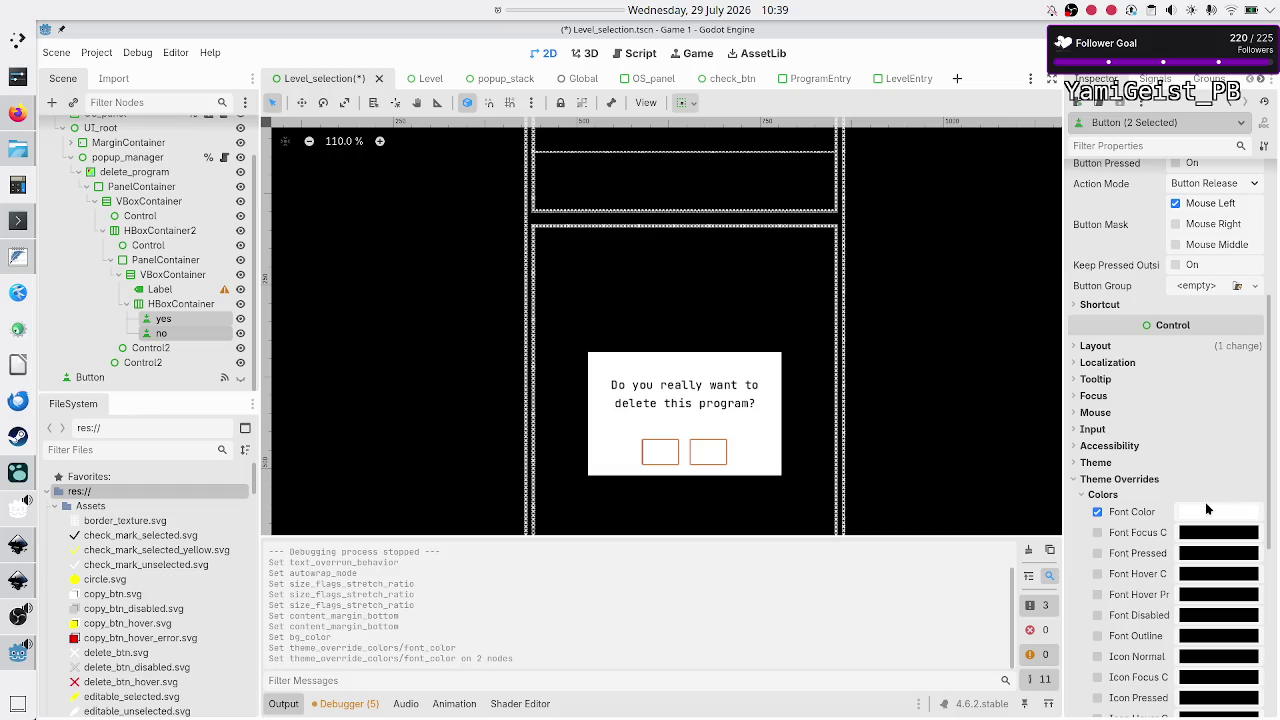
Step: Set both buttons' minimum width to 70, after trying 75 and 50
{"action": "scroll", "coordinate": [1180, 470], "scroll_direction": "up", "scroll_amount": 5}
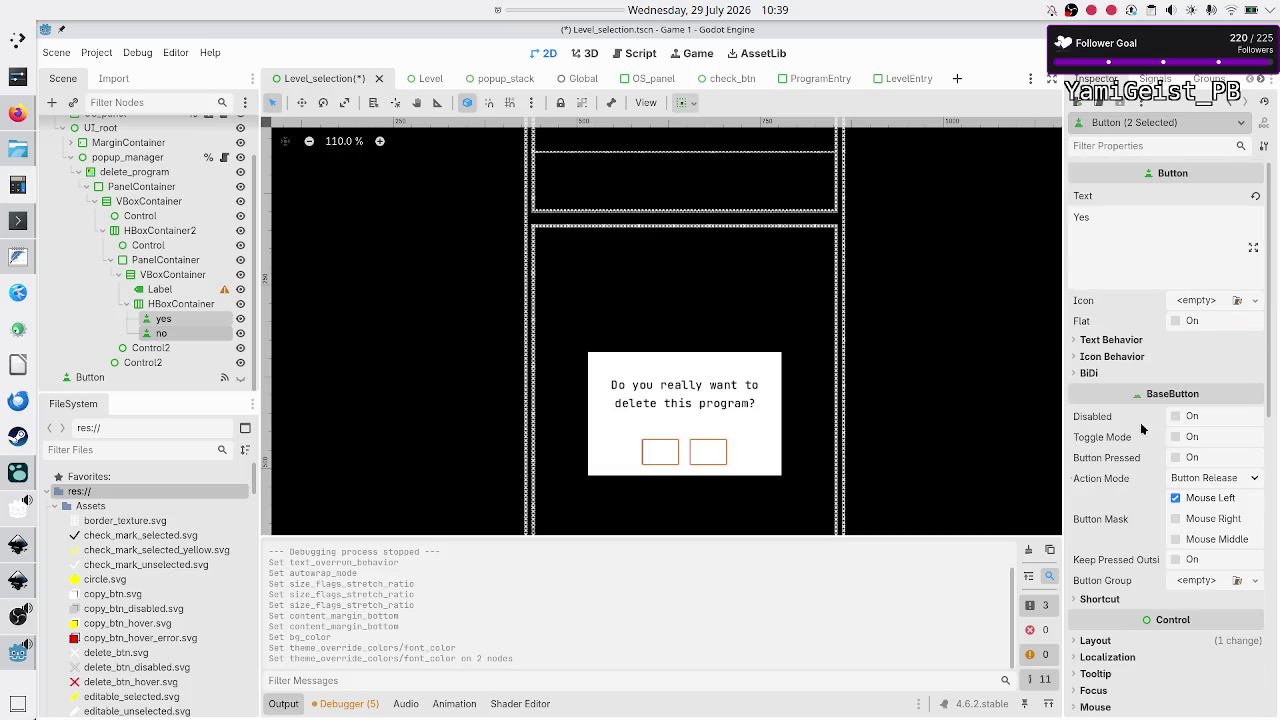
{"action": "scroll", "coordinate": [1142, 418], "scroll_direction": "down", "scroll_amount": 6}
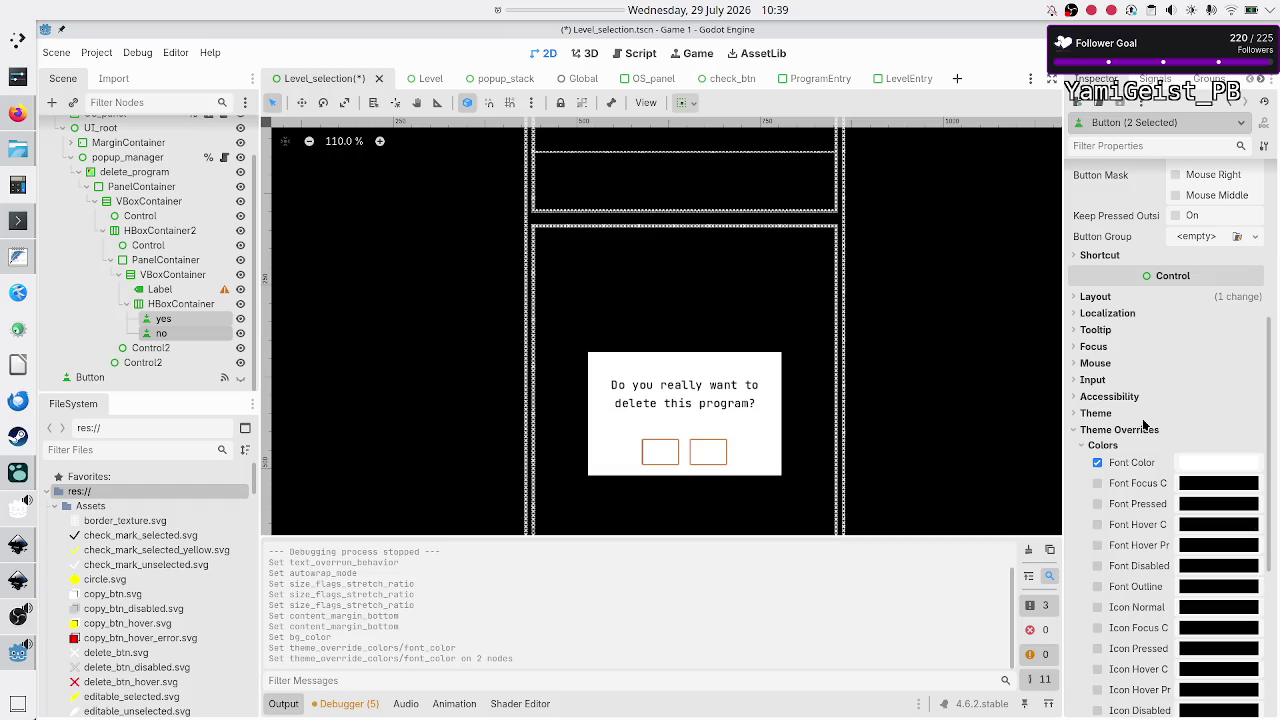
{"action": "scroll", "coordinate": [1144, 425], "scroll_direction": "down", "scroll_amount": 2}
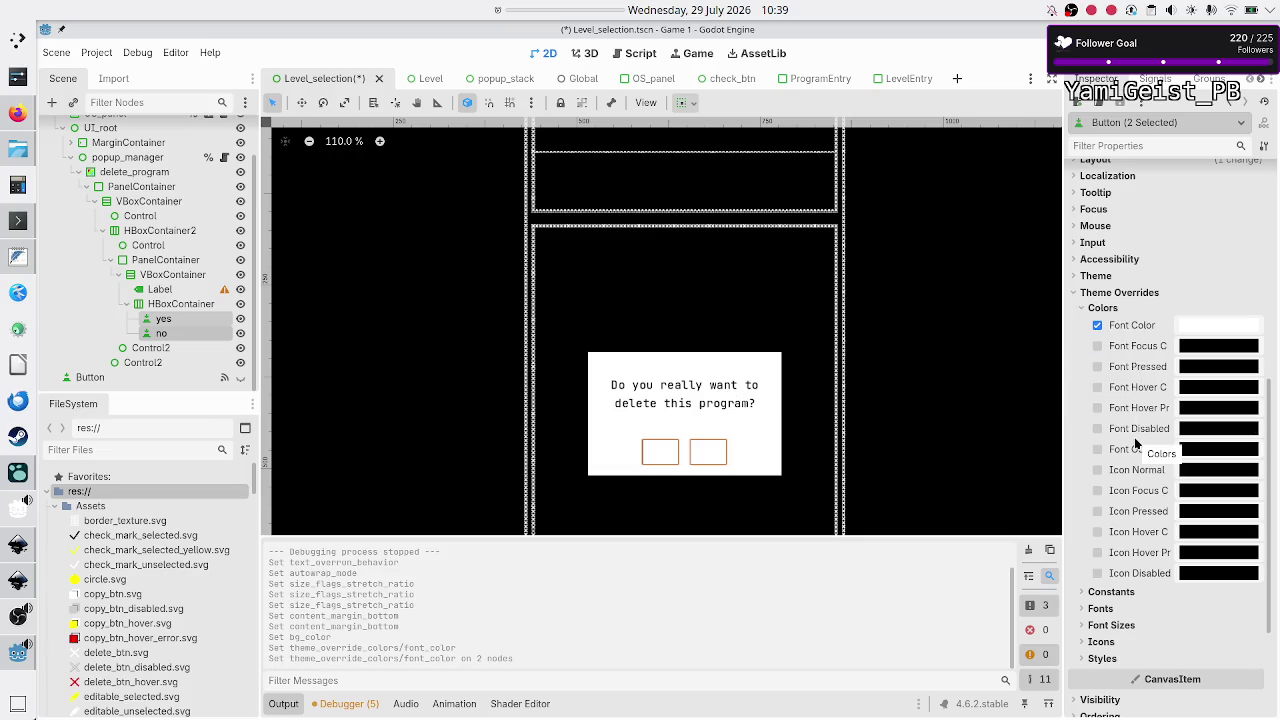
{"action": "scroll", "coordinate": [1134, 437], "scroll_direction": "up", "scroll_amount": 4}
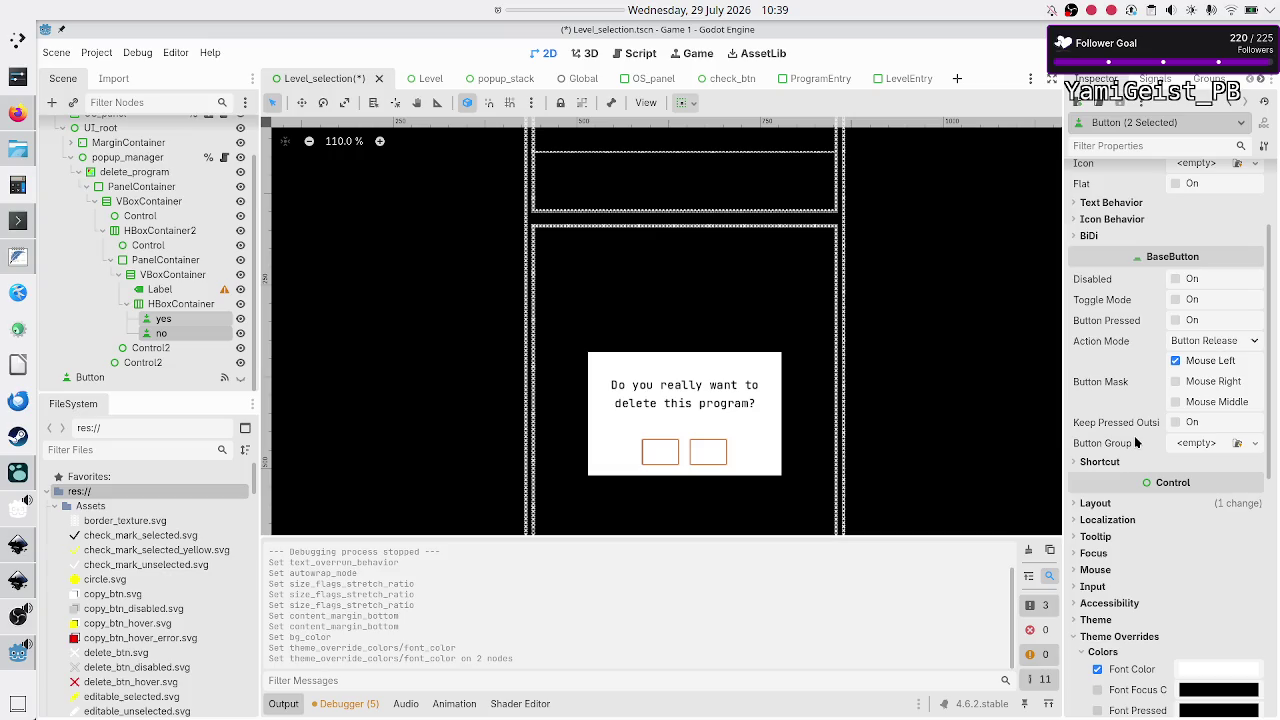
{"action": "left_click", "coordinate": [1097, 505]}
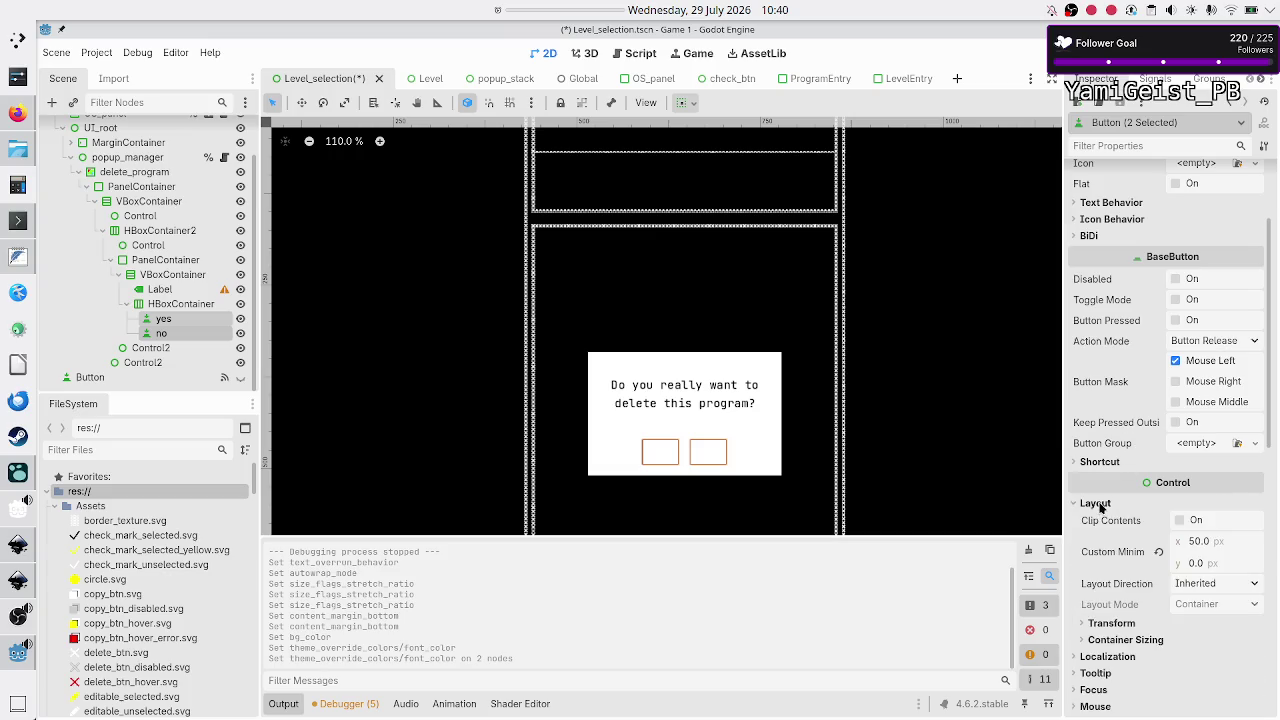
{"action": "left_click", "coordinate": [1220, 549]}
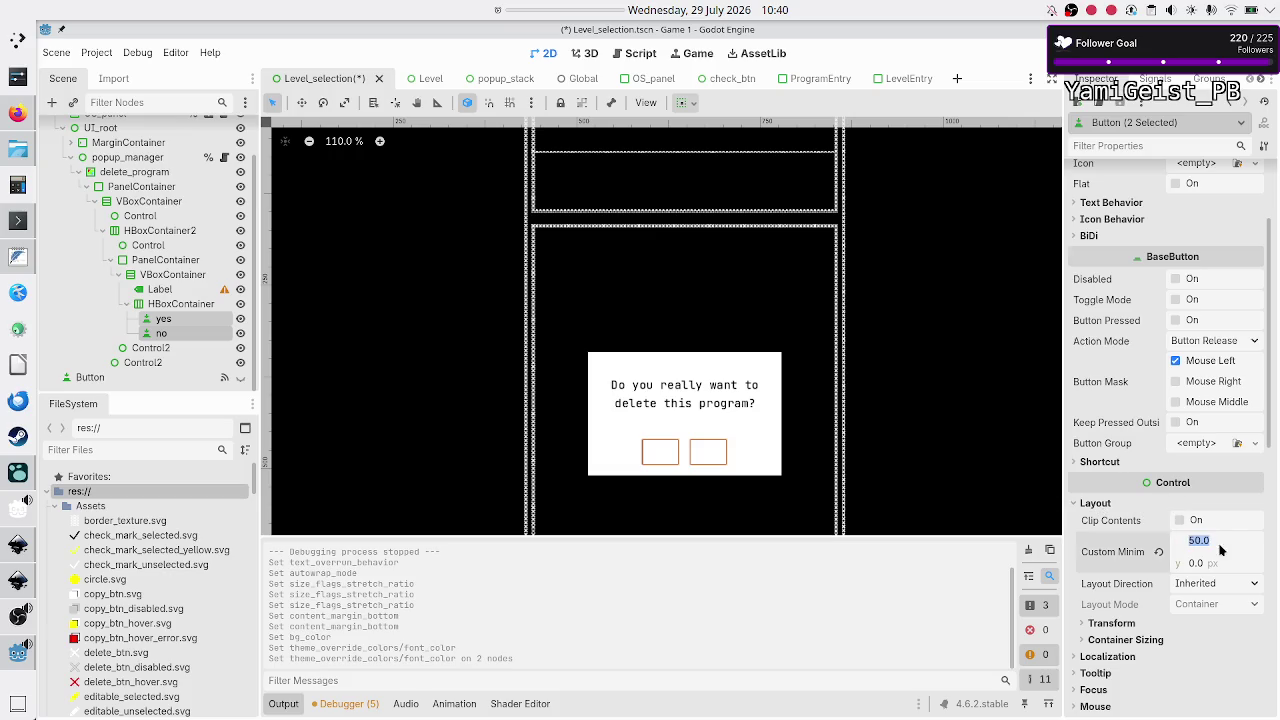
{"action": "type", "text": "75"}
{"action": "key", "text": "Return"}
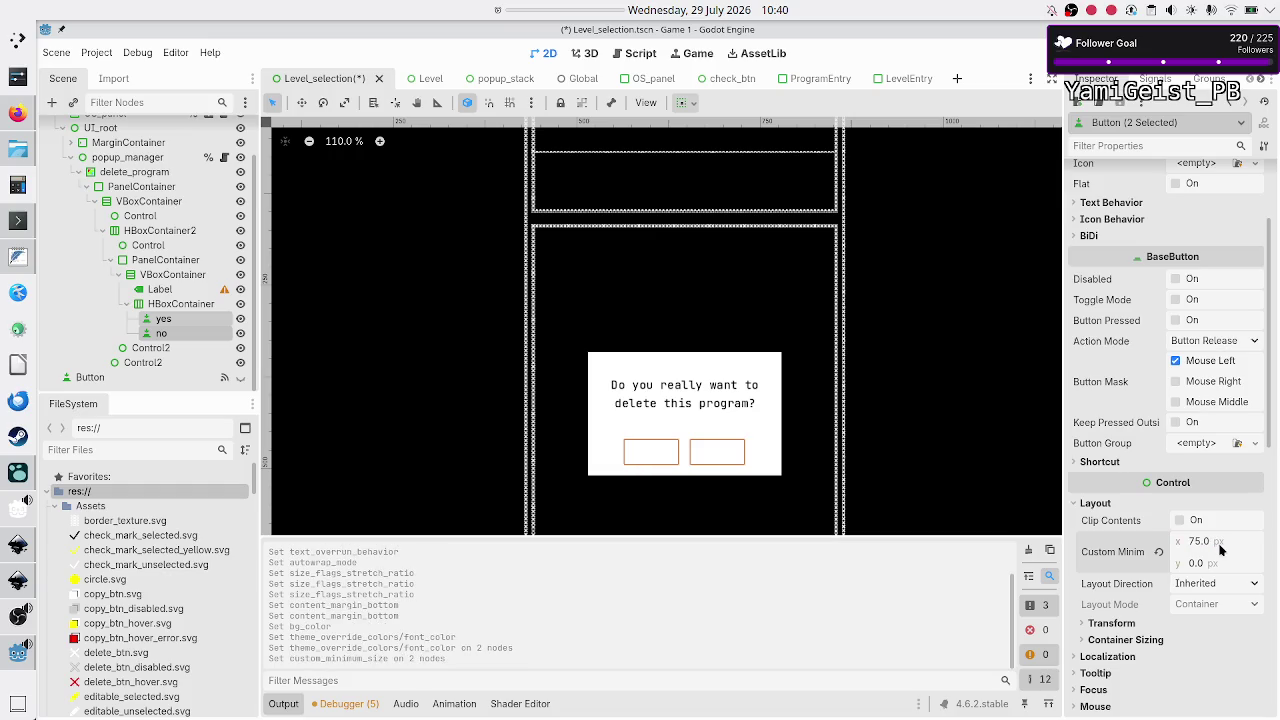
{"action": "left_click", "coordinate": [1220, 549]}
{"action": "type", "text": "50"}
{"action": "key", "text": "Return"}
{"action": "left_click", "coordinate": [1219, 545]}
{"action": "type", "text": "70"}
{"action": "key", "text": "Return"}
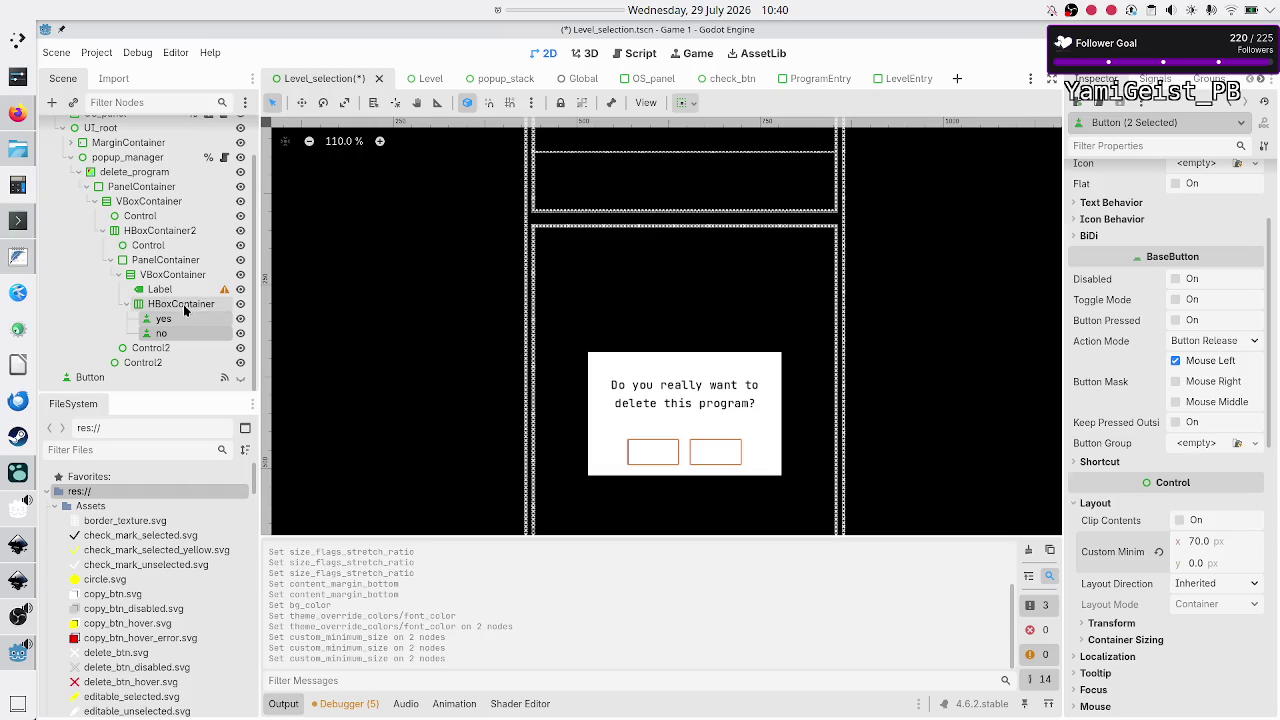
Step: Set the button row HBoxContainer's separation override to 30
{"action": "left_click", "coordinate": [188, 305]}
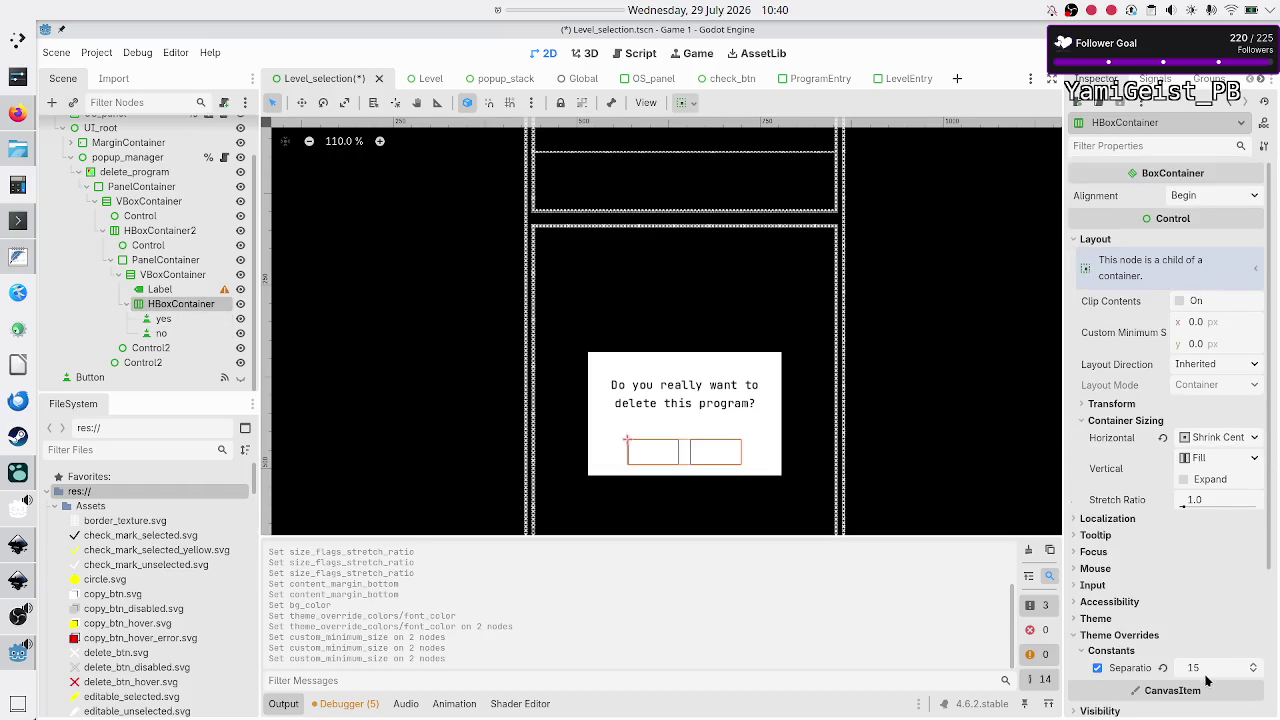
{"action": "left_click", "coordinate": [1205, 670]}
{"action": "type", "text": "2"}
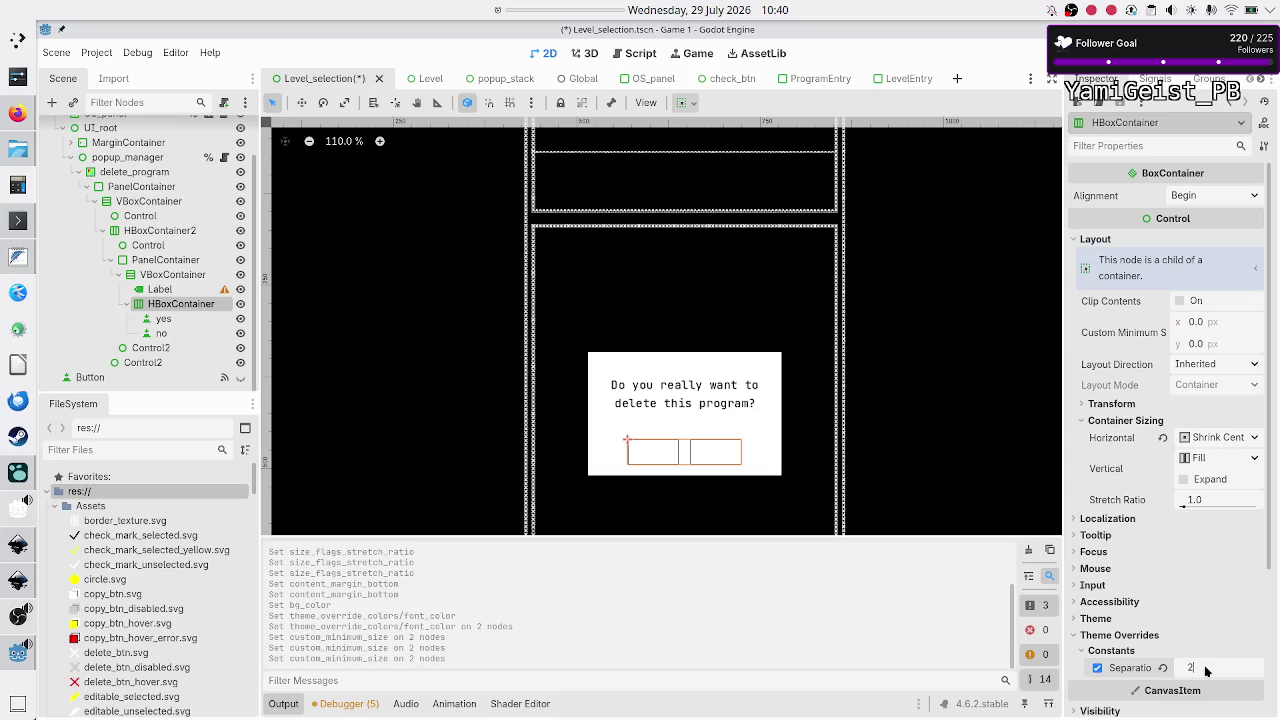
{"action": "key", "text": "BackSpace"}
{"action": "type", "text": "30"}
{"action": "key", "text": "Return"}
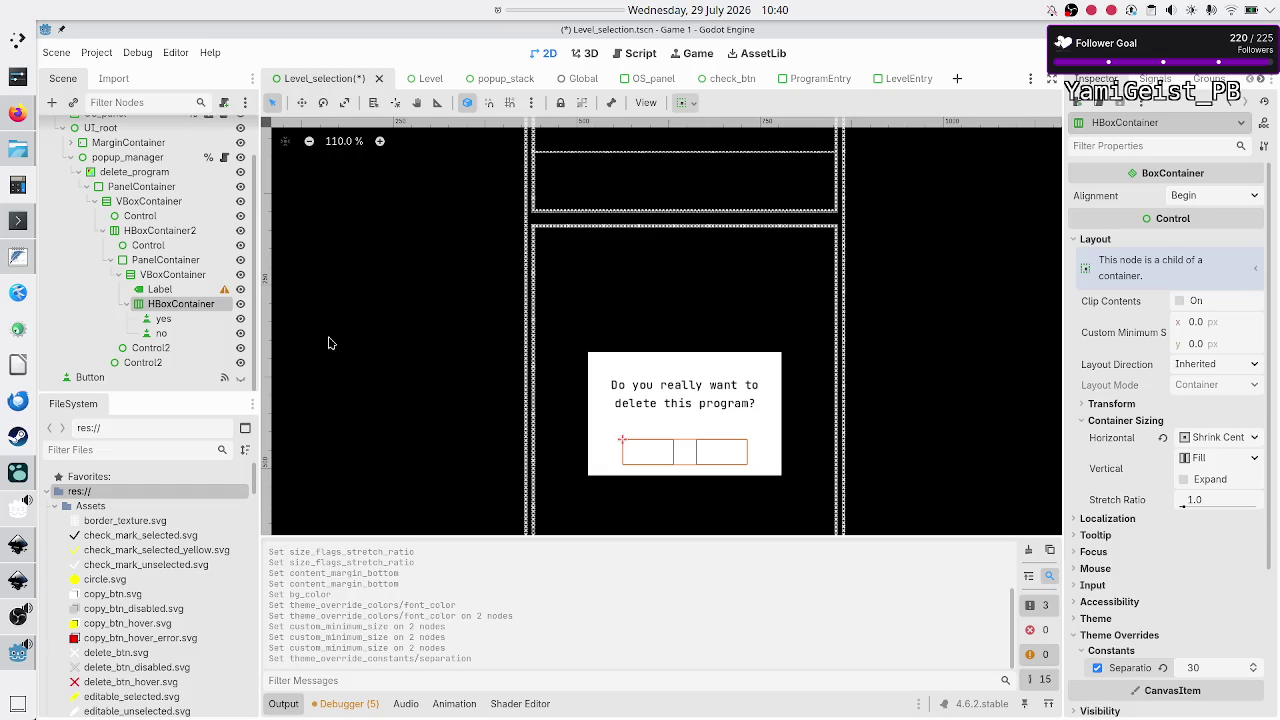
{"action": "left_click", "coordinate": [163, 318]}
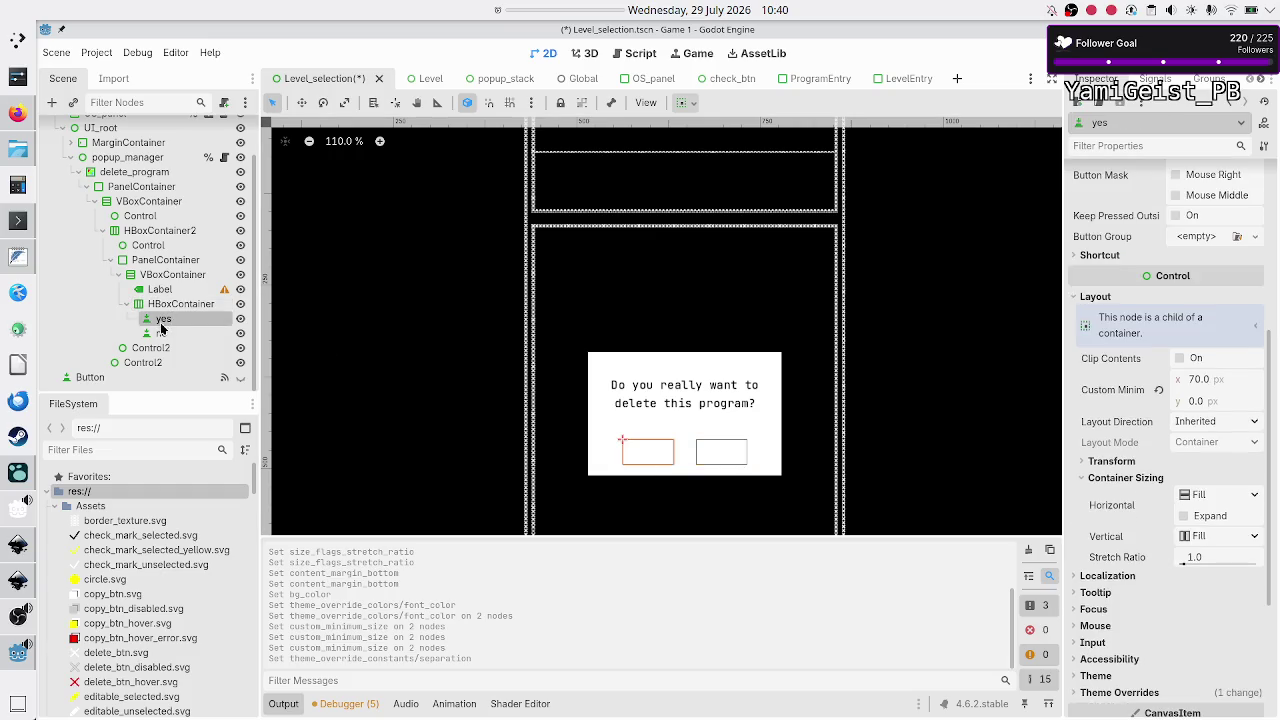
Step: Give the Yes button an autowrap mode and a black font colour override
{"action": "scroll", "coordinate": [1139, 450], "scroll_direction": "up", "scroll_amount": 5}
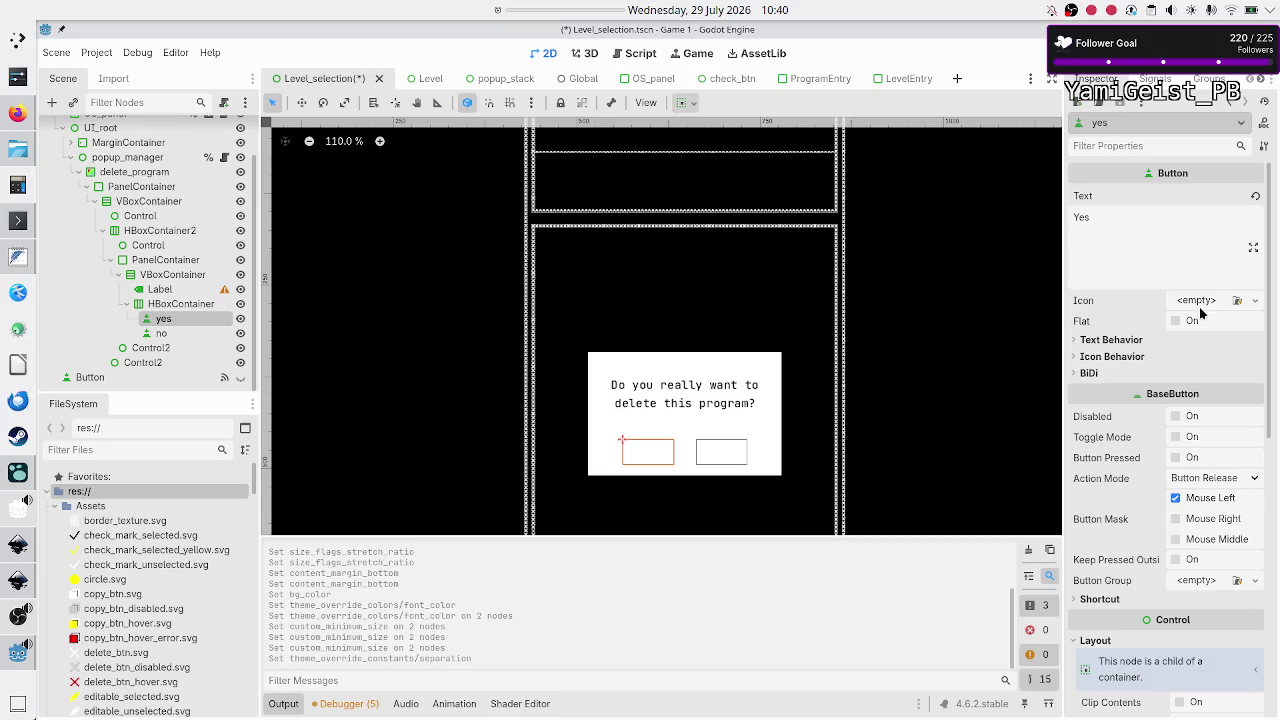
{"action": "left_click", "coordinate": [1136, 341]}
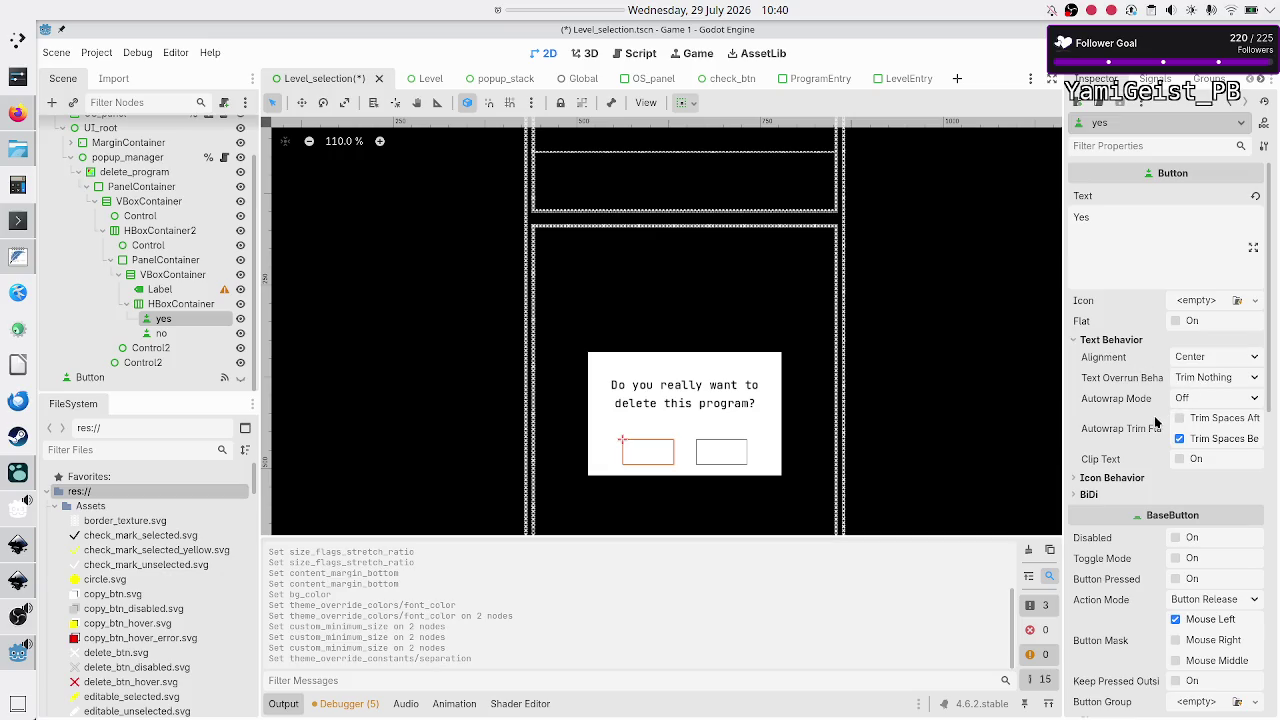
{"action": "left_click", "coordinate": [1210, 399]}
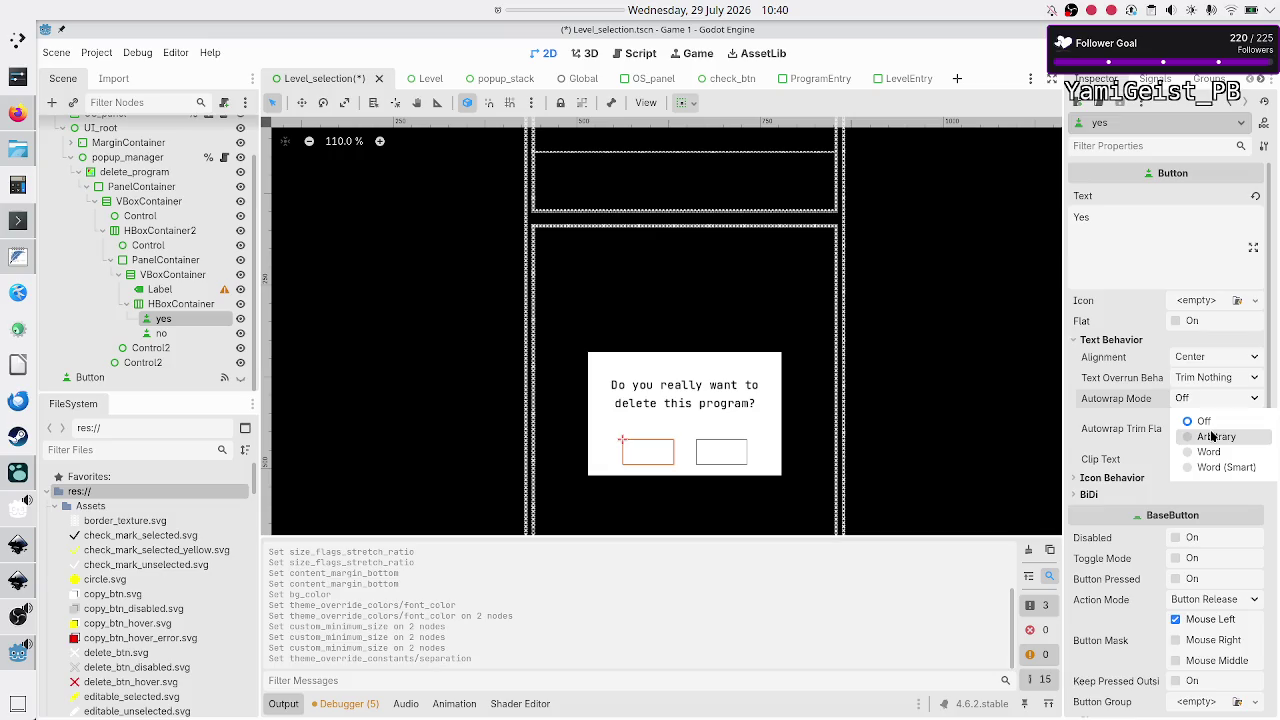
{"action": "left_click", "coordinate": [1212, 437]}
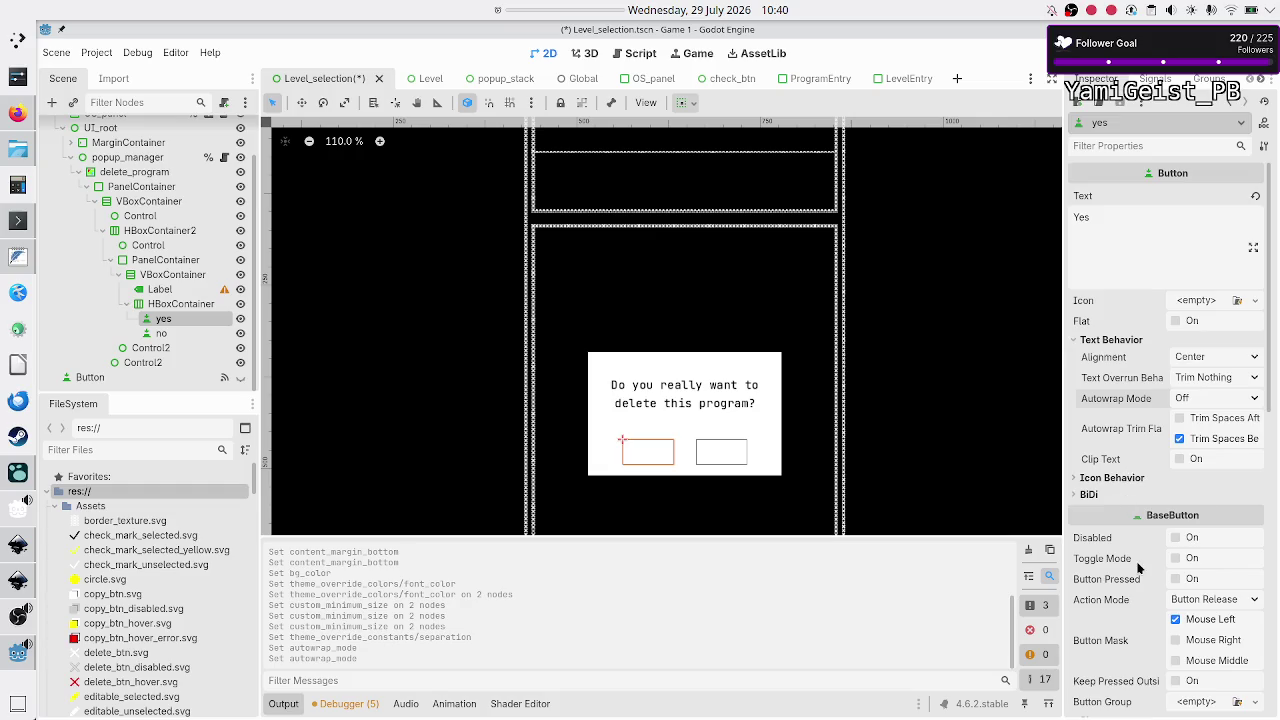
{"action": "scroll", "coordinate": [1138, 568], "scroll_direction": "down", "scroll_amount": 10}
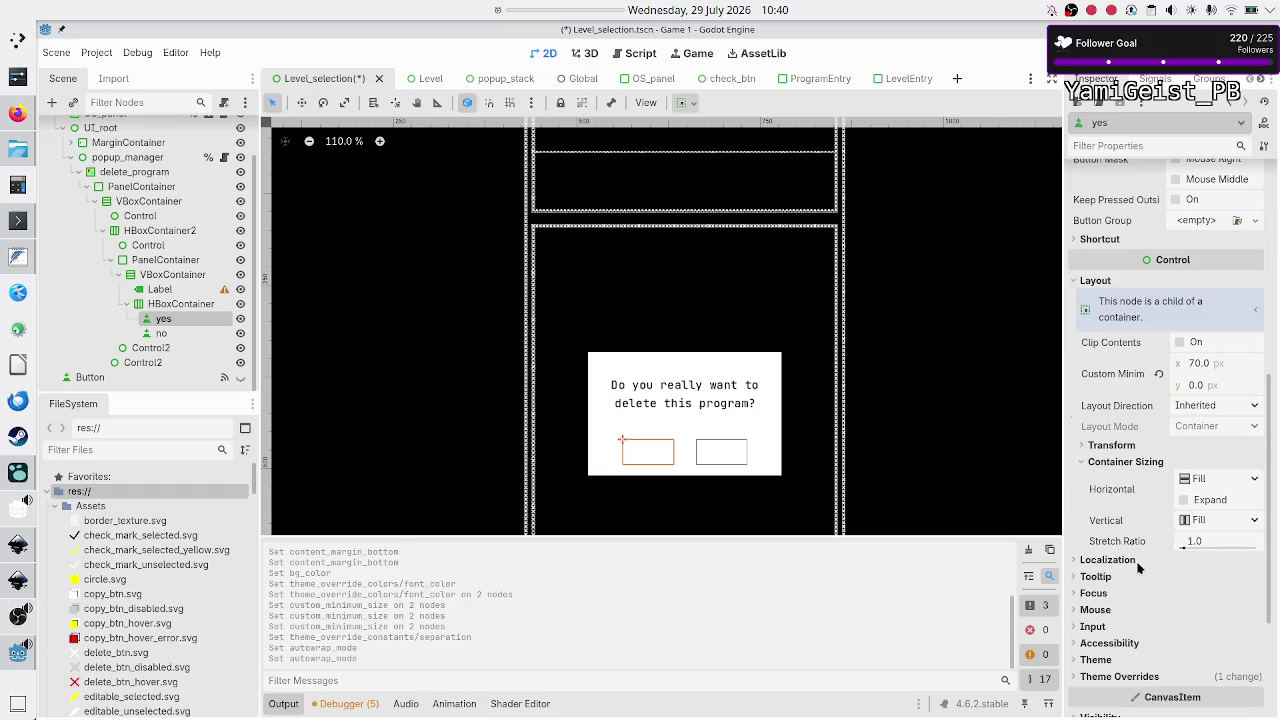
{"action": "scroll", "coordinate": [1138, 568], "scroll_direction": "down", "scroll_amount": 3}
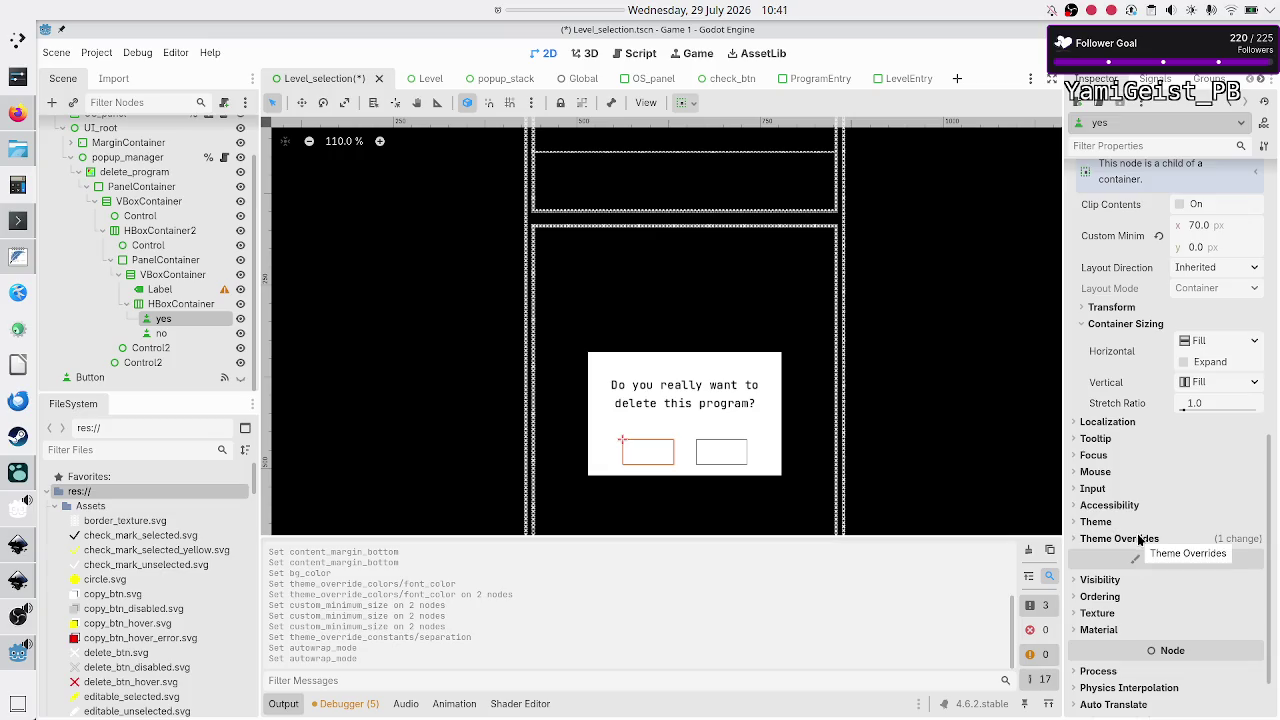
{"action": "left_click", "coordinate": [1139, 540]}
{"action": "scroll", "coordinate": [1141, 570], "scroll_direction": "down", "scroll_amount": 3}
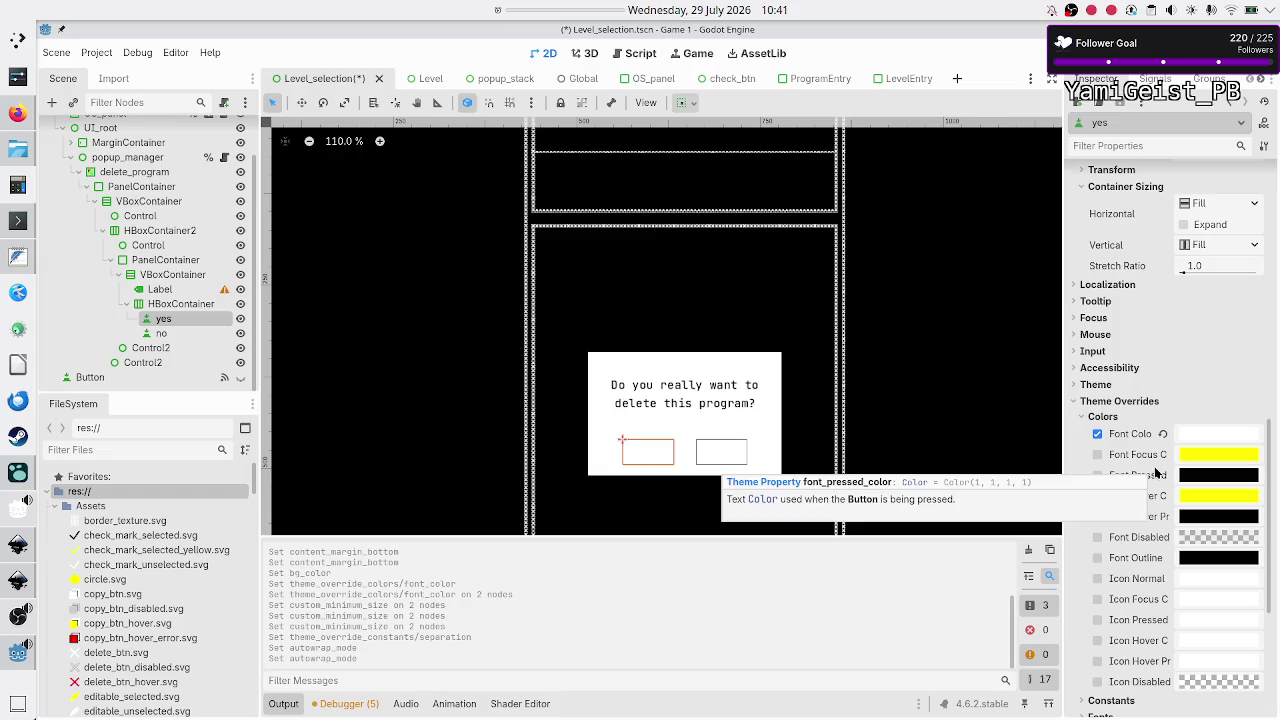
{"action": "mouse_move", "coordinate": [1218, 437]}
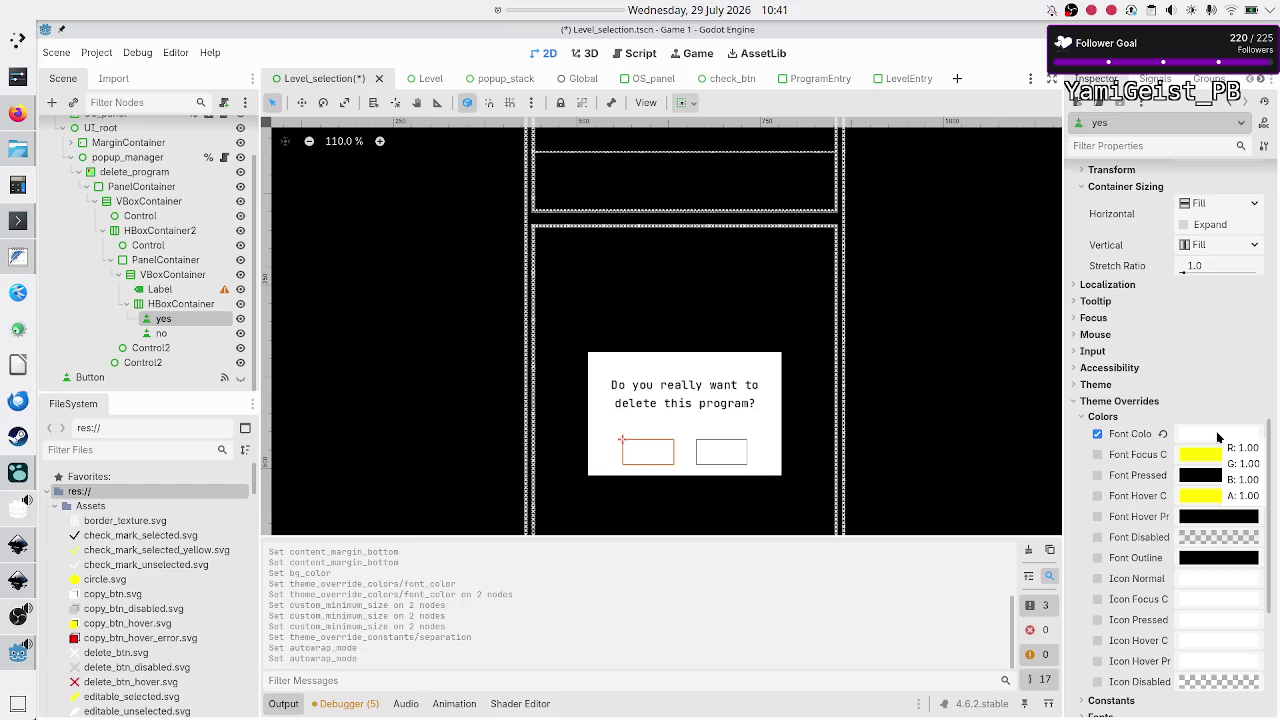
{"action": "left_click", "coordinate": [1216, 431]}
{"action": "type", "text": "black"}
{"action": "key", "text": "Return"}
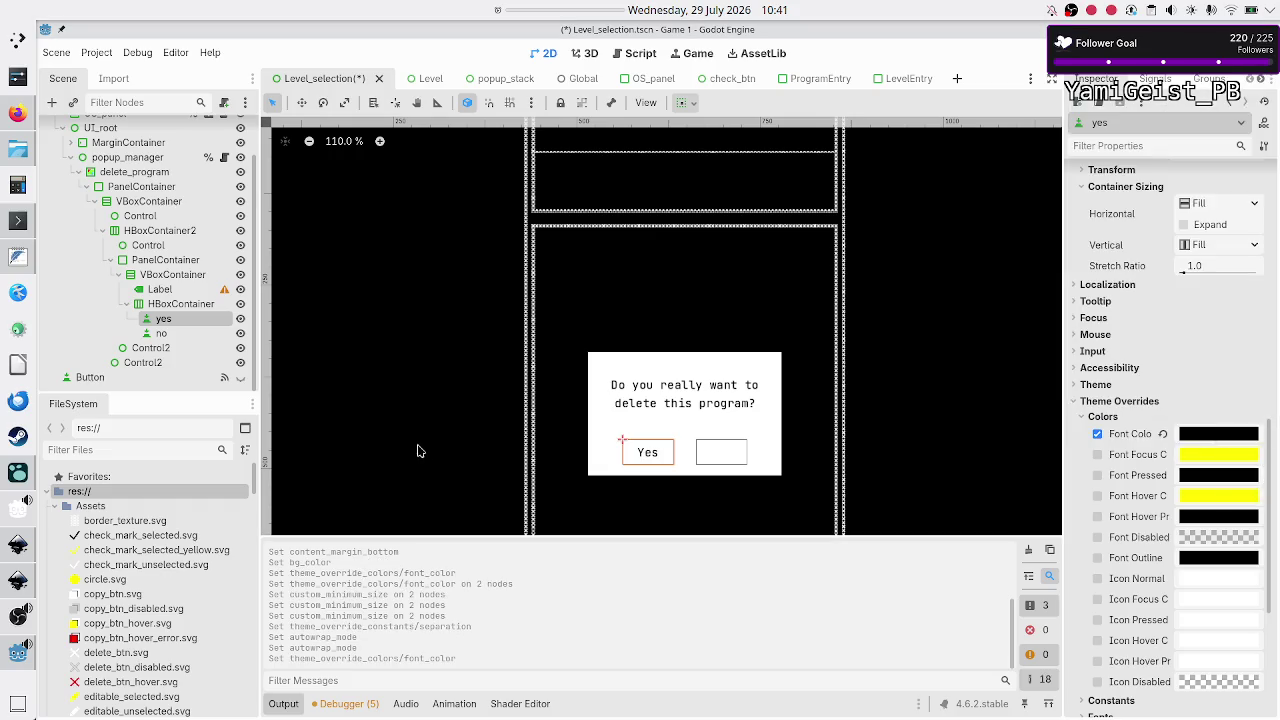
Step: Override the No button's font colour to black (000000)
{"action": "left_click", "coordinate": [163, 332]}
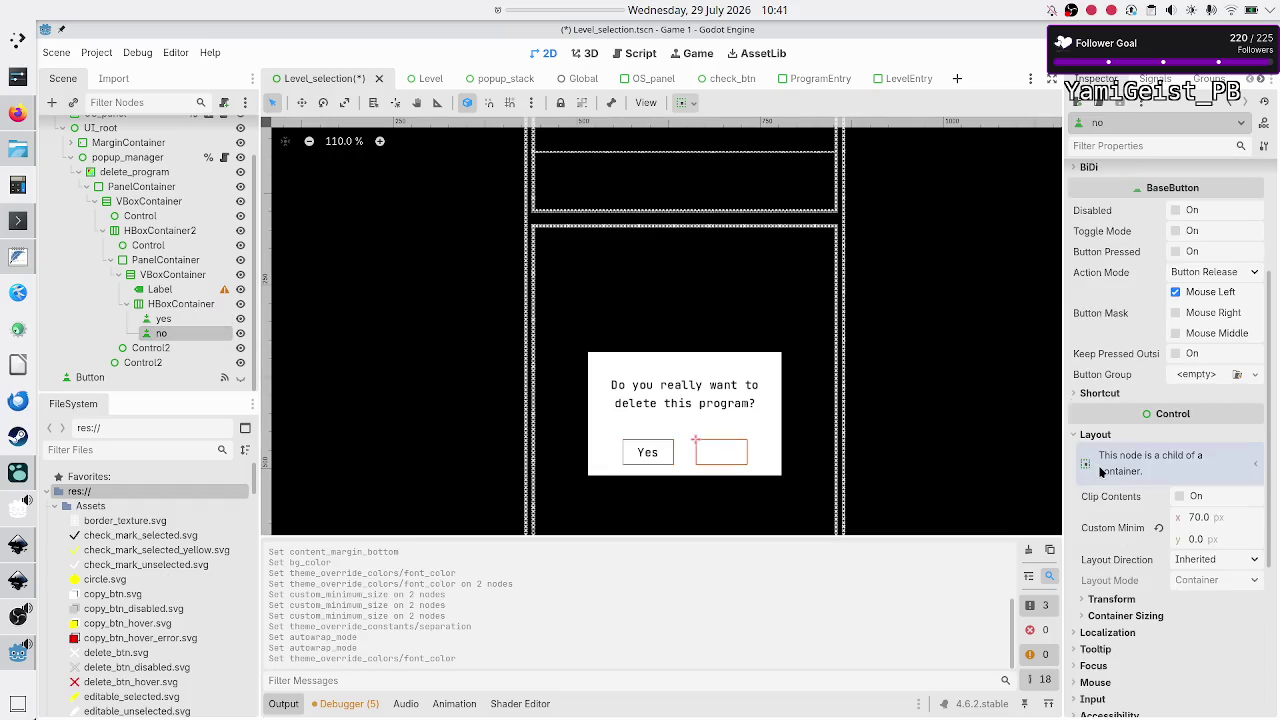
{"action": "scroll", "coordinate": [1155, 552], "scroll_direction": "down", "scroll_amount": 10}
{"action": "left_click", "coordinate": [1120, 474]}
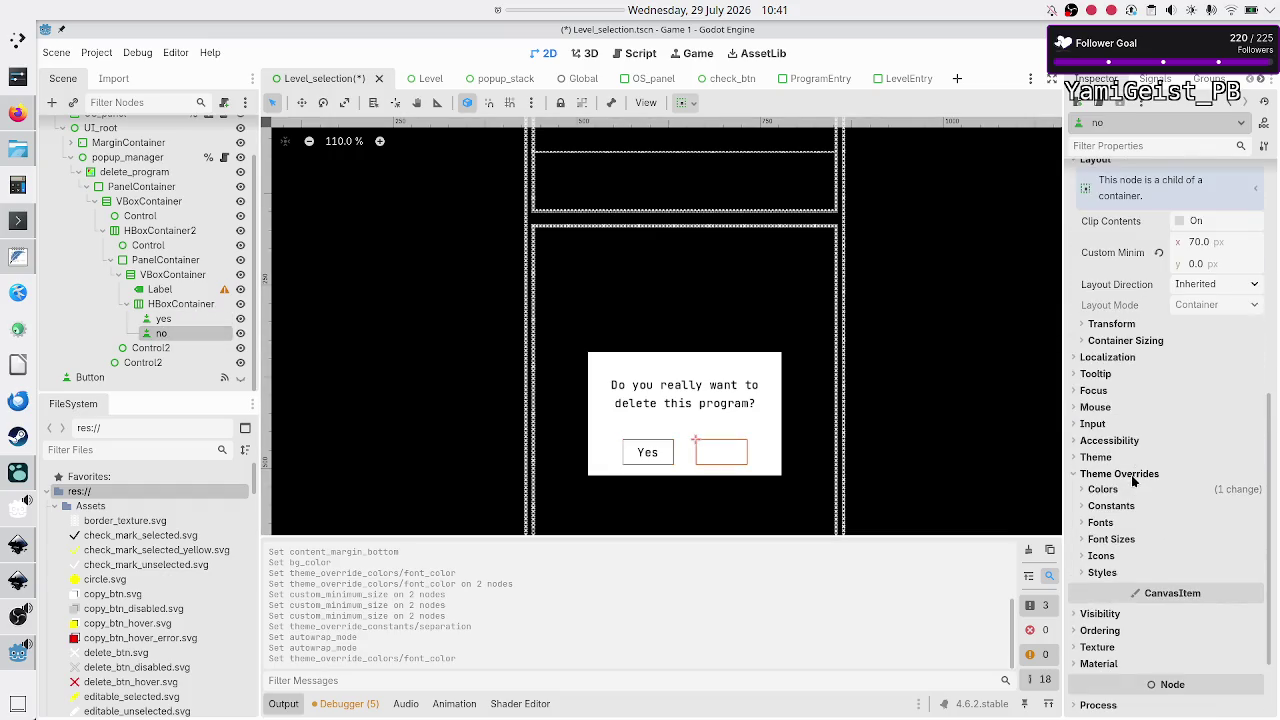
{"action": "left_click", "coordinate": [1134, 490]}
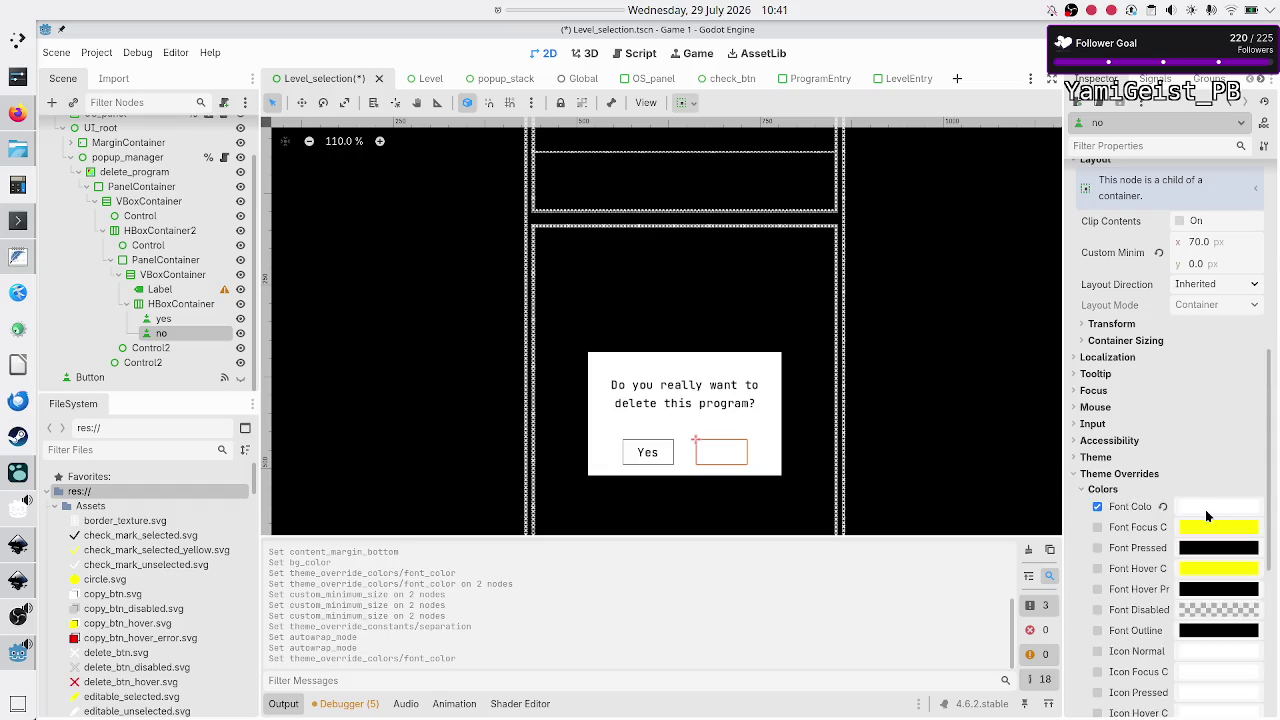
{"action": "left_click", "coordinate": [1205, 509]}
{"action": "type", "text": "000000"}
{"action": "key", "text": "Return"}
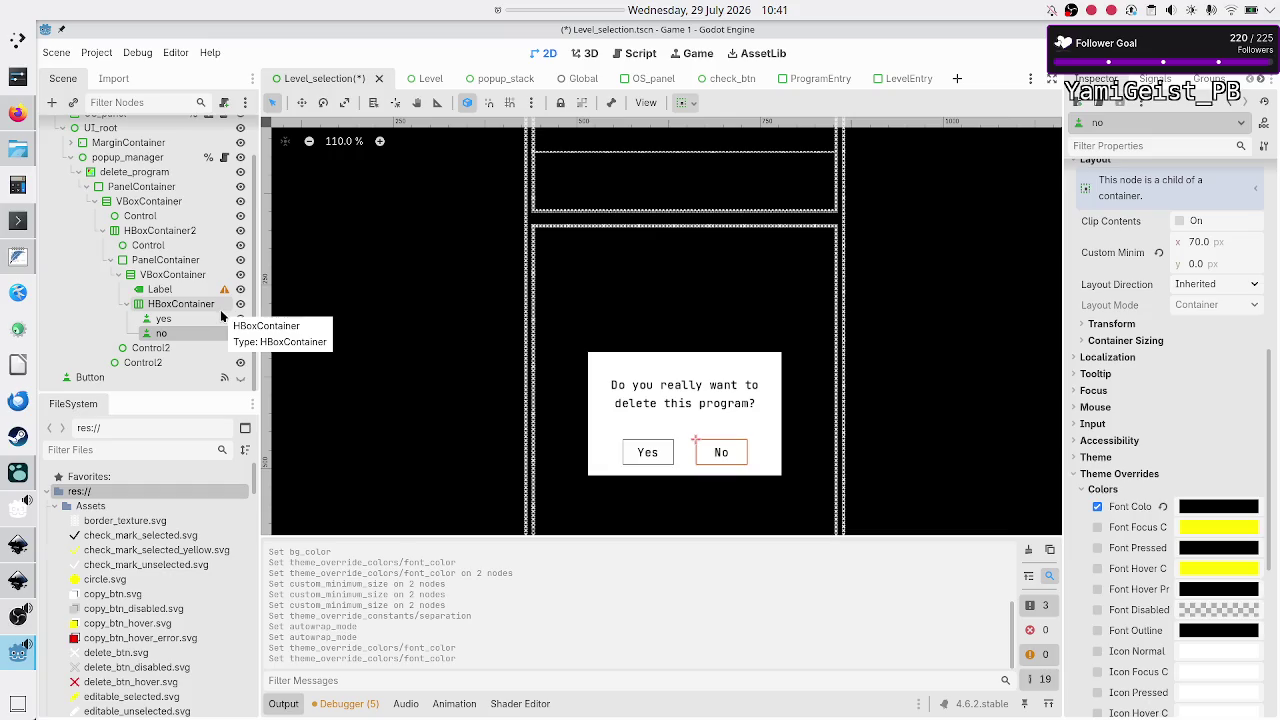
{"action": "left_click", "coordinate": [160, 291]}
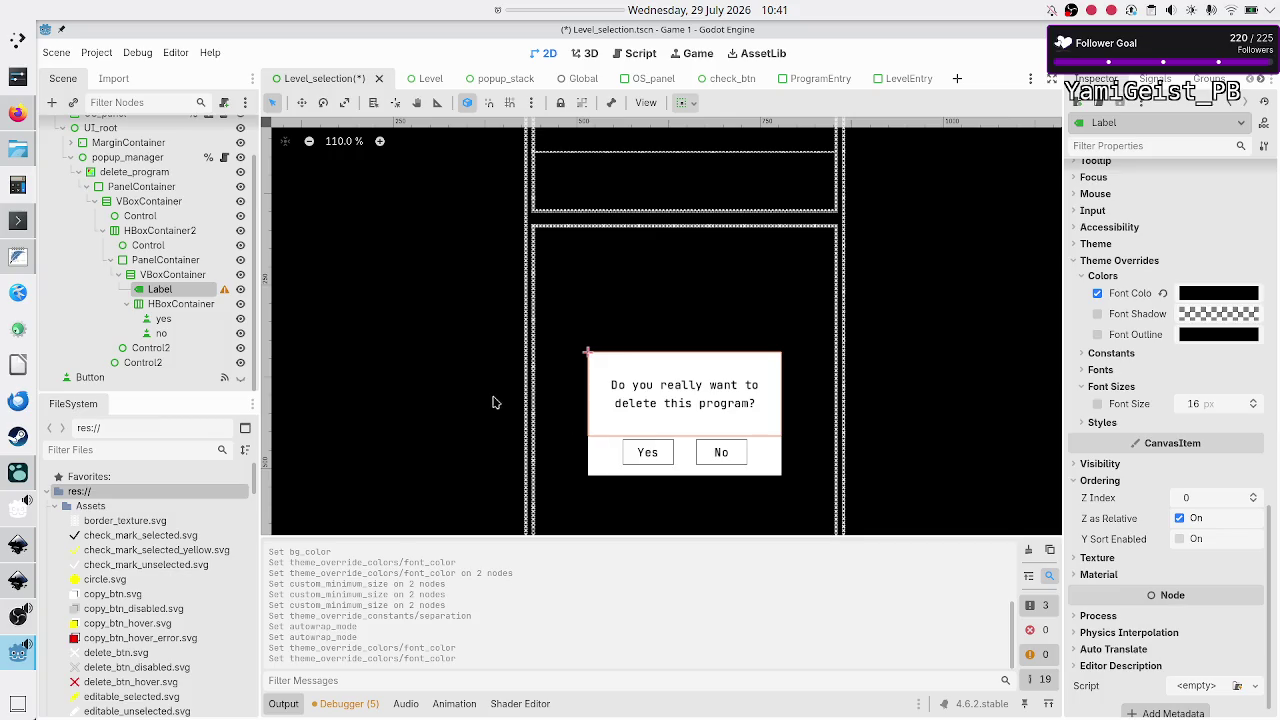
Step: Set the VBoxContainer's separation override to 20, after first entering 10
{"action": "left_click", "coordinate": [170, 279]}
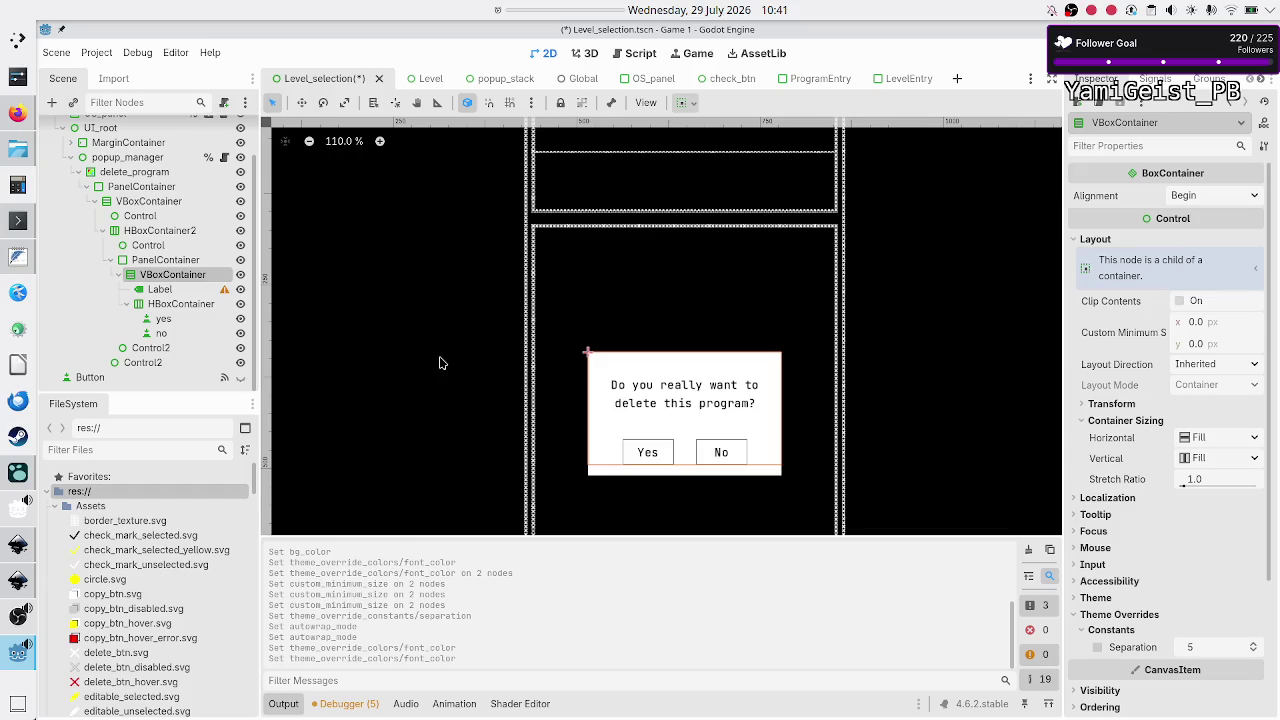
{"action": "left_click", "coordinate": [1195, 646]}
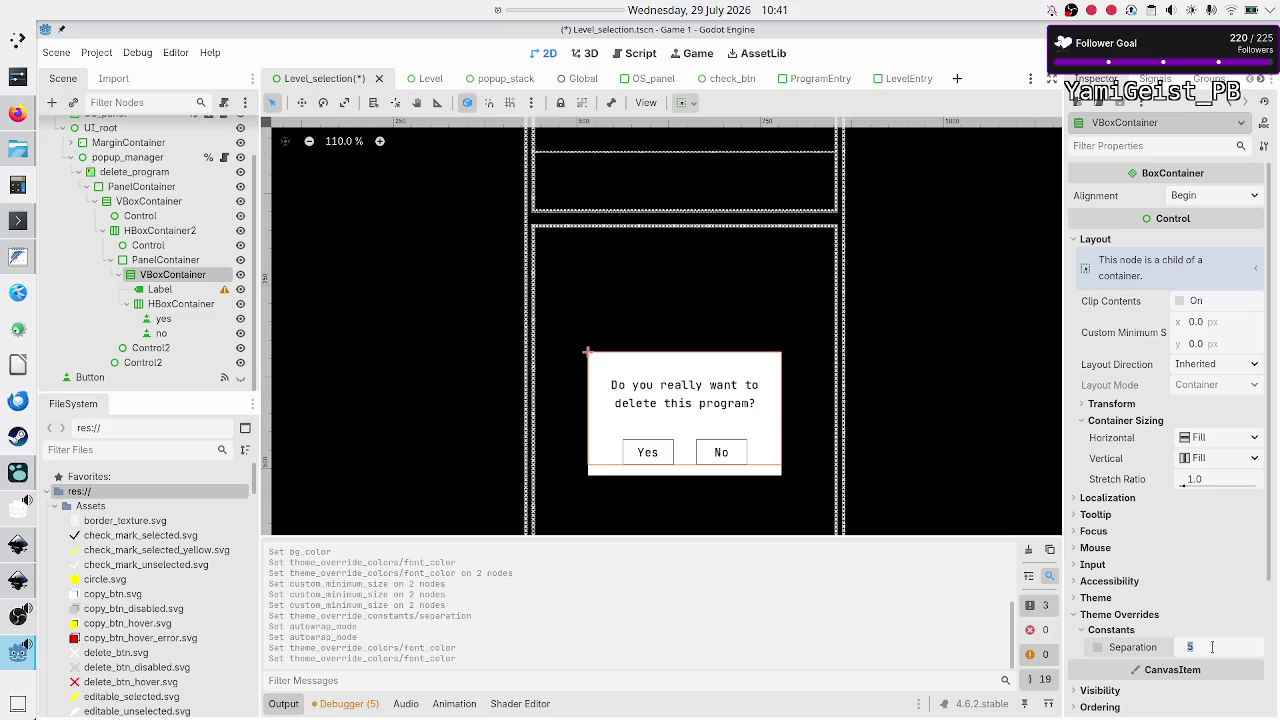
{"action": "type", "text": "10"}
{"action": "key", "text": "Return"}
{"action": "type", "text": "20"}
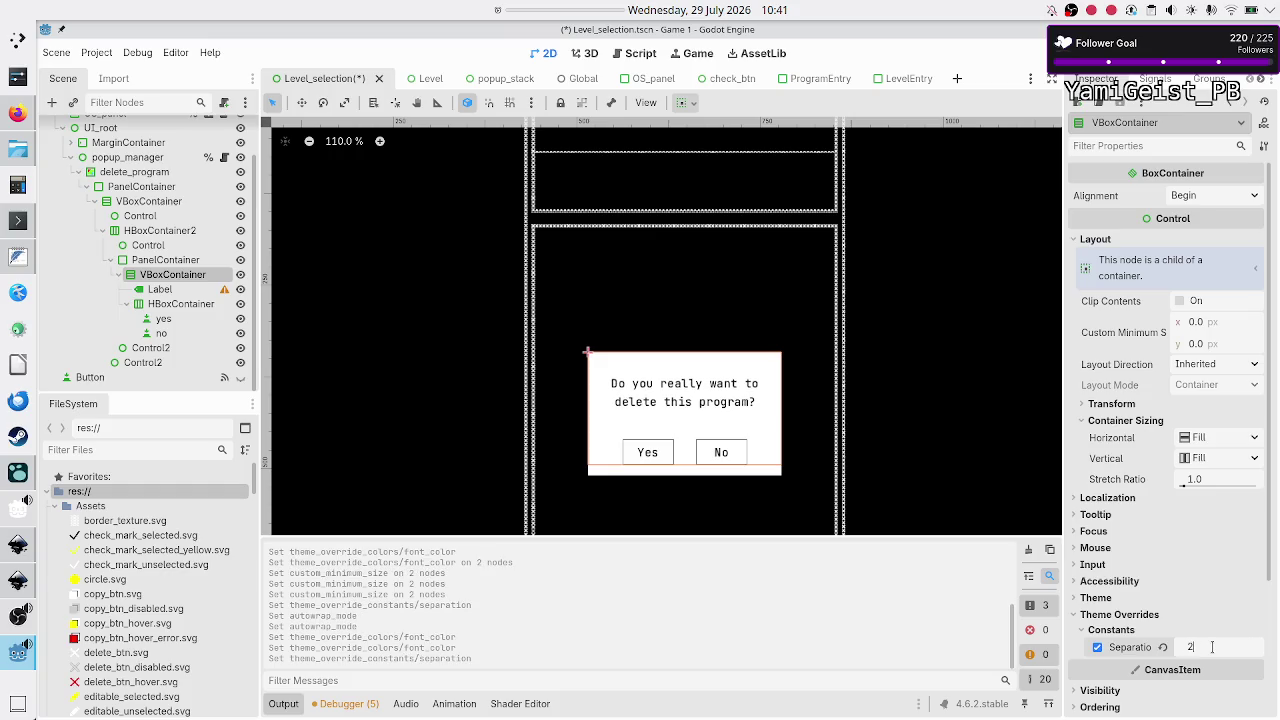
{"action": "key", "text": "Return"}
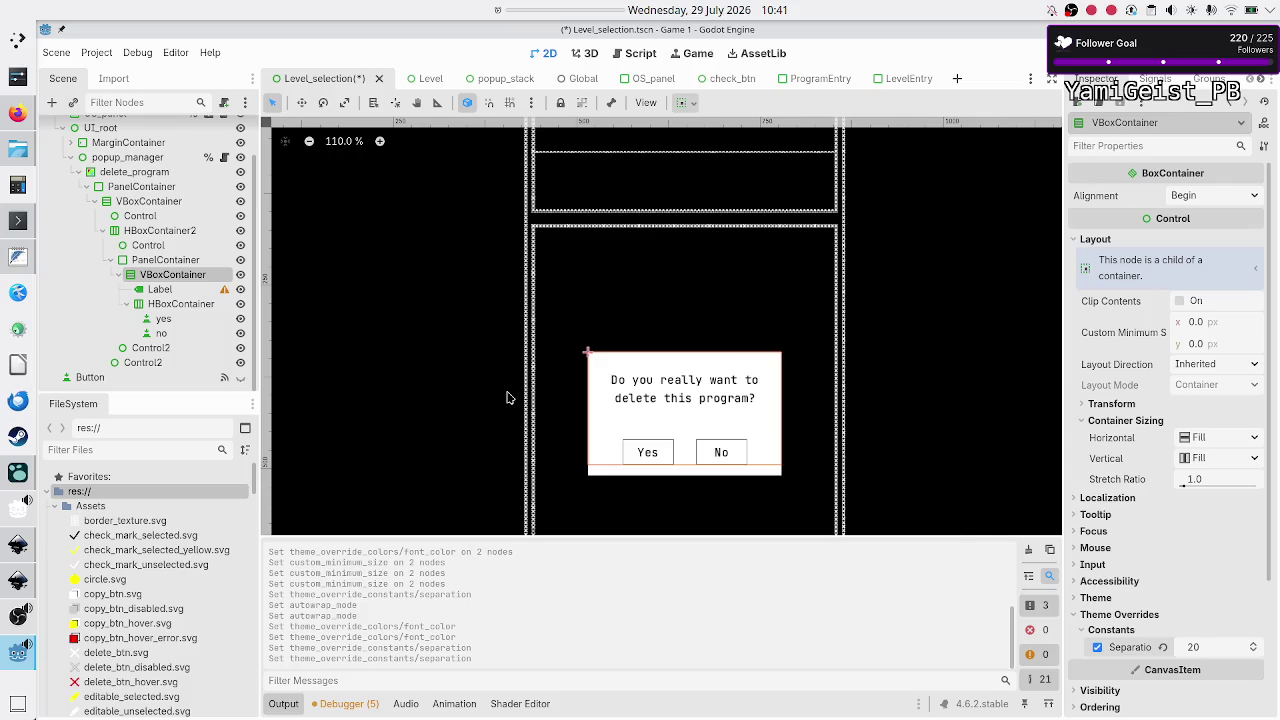
{"action": "left_click", "coordinate": [165, 290]}
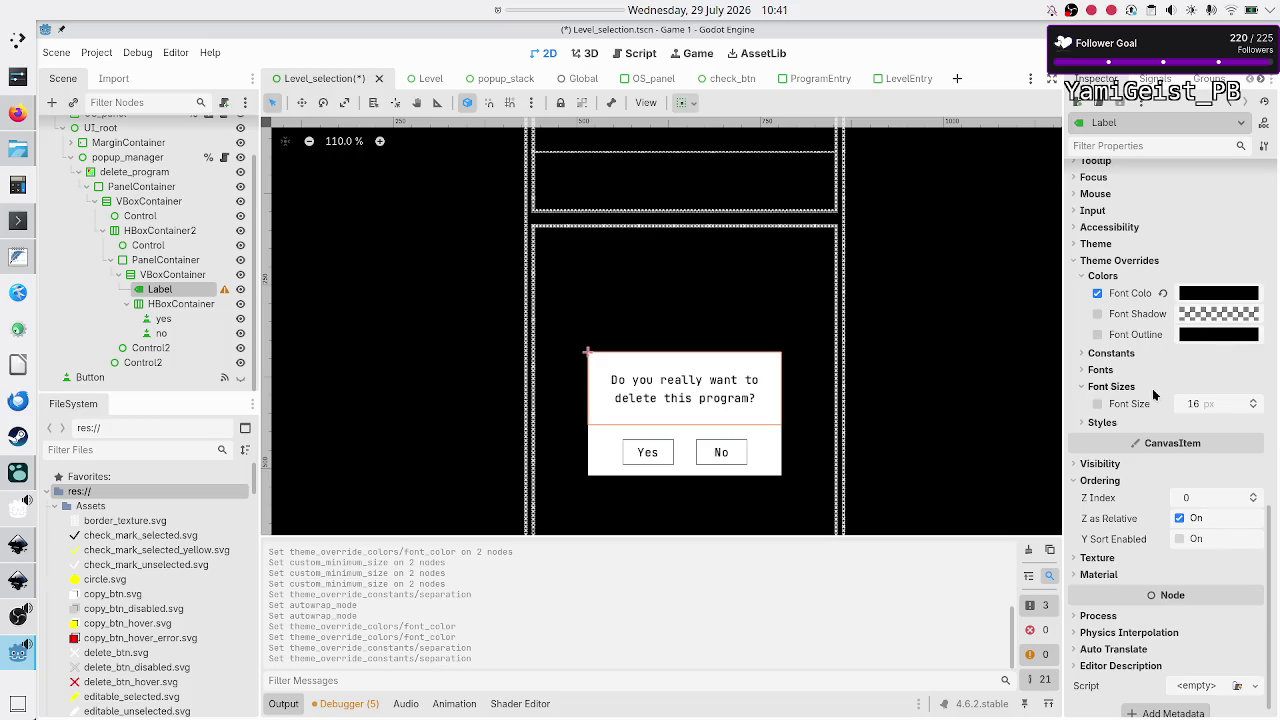
Step: Give the Label a new flat normal style with a 2 px black bottom border
{"action": "left_click", "coordinate": [1115, 425]}
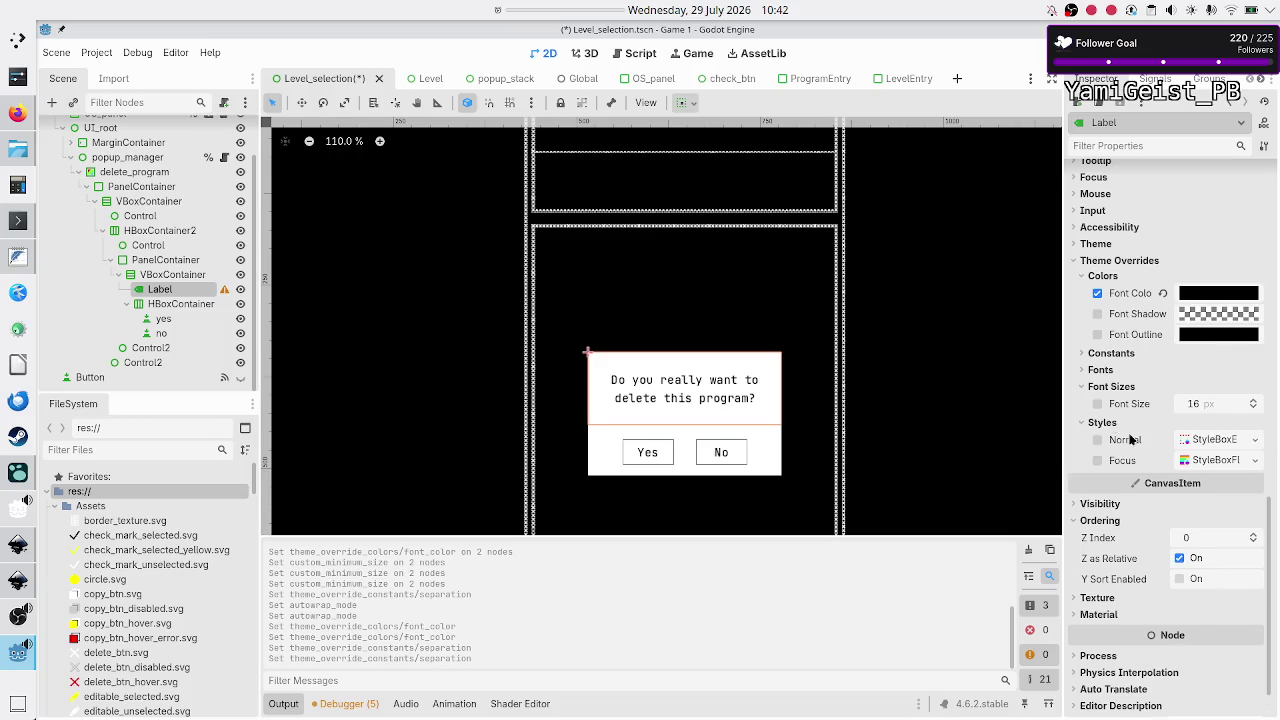
{"action": "left_click", "coordinate": [1255, 439]}
{"action": "left_click", "coordinate": [1220, 518]}
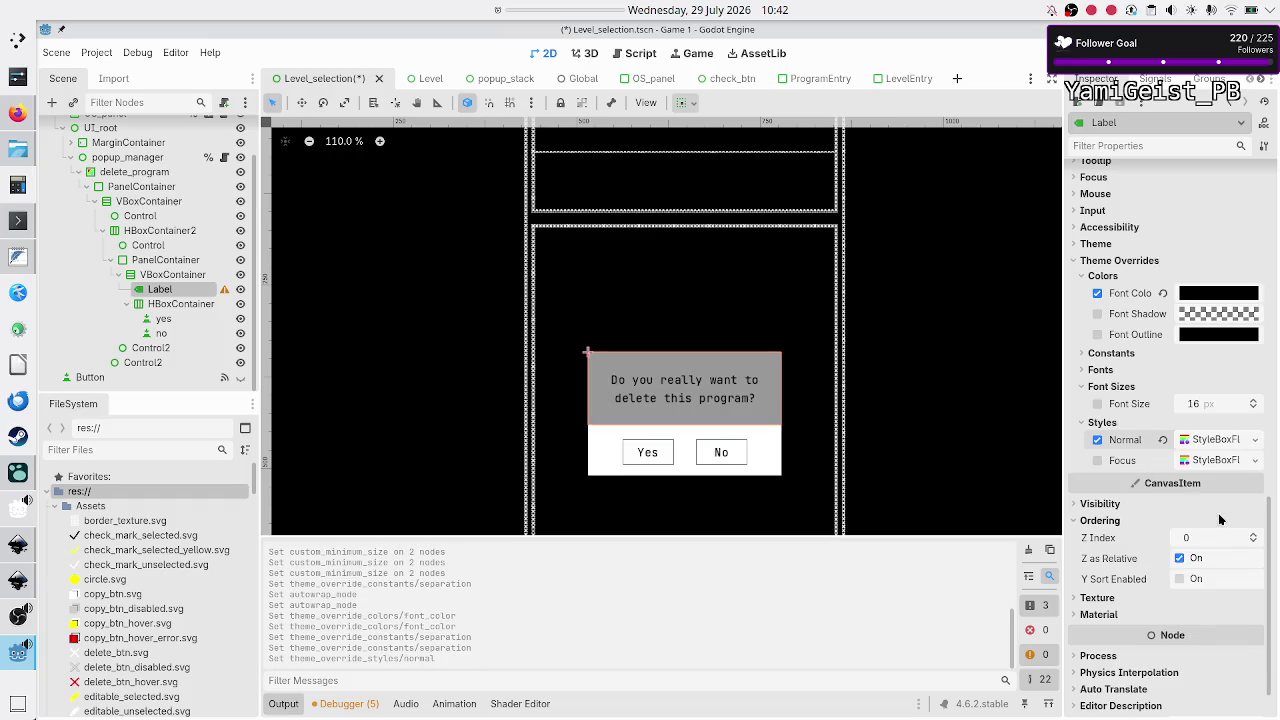
{"action": "left_click", "coordinate": [1228, 445]}
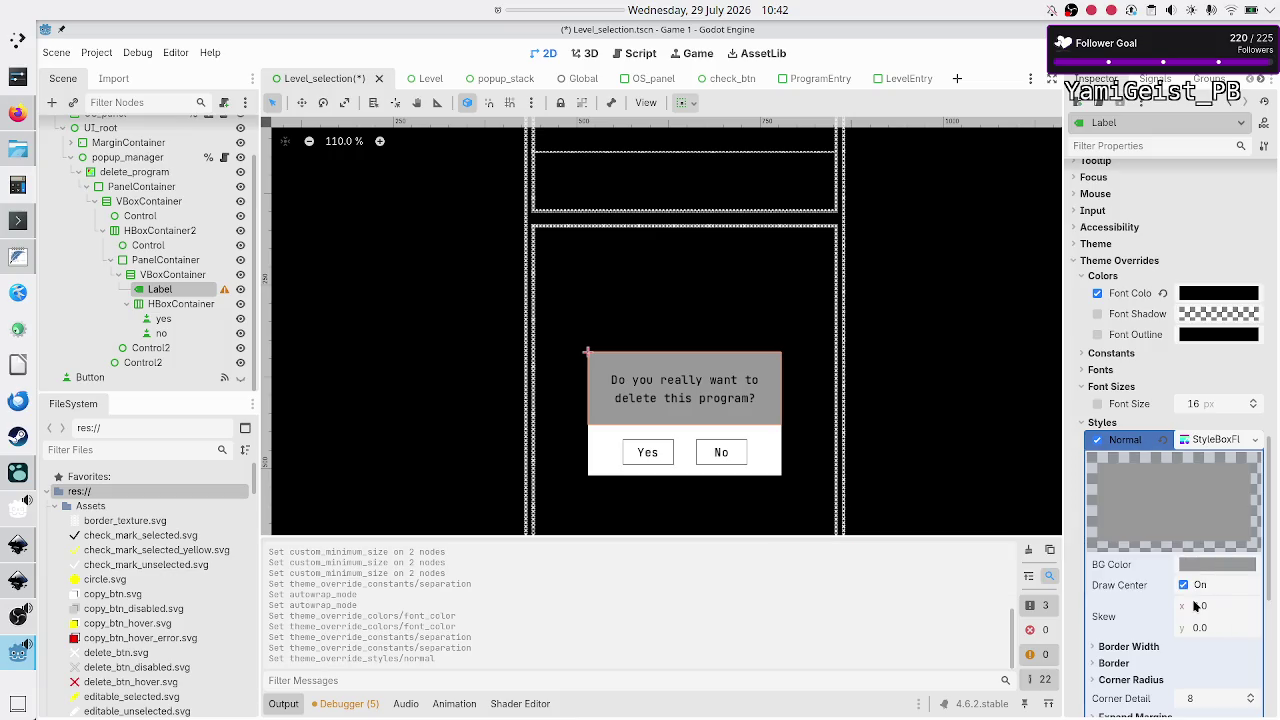
{"action": "scroll", "coordinate": [1197, 605], "scroll_direction": "down", "scroll_amount": 3}
{"action": "left_click", "coordinate": [1147, 440]}
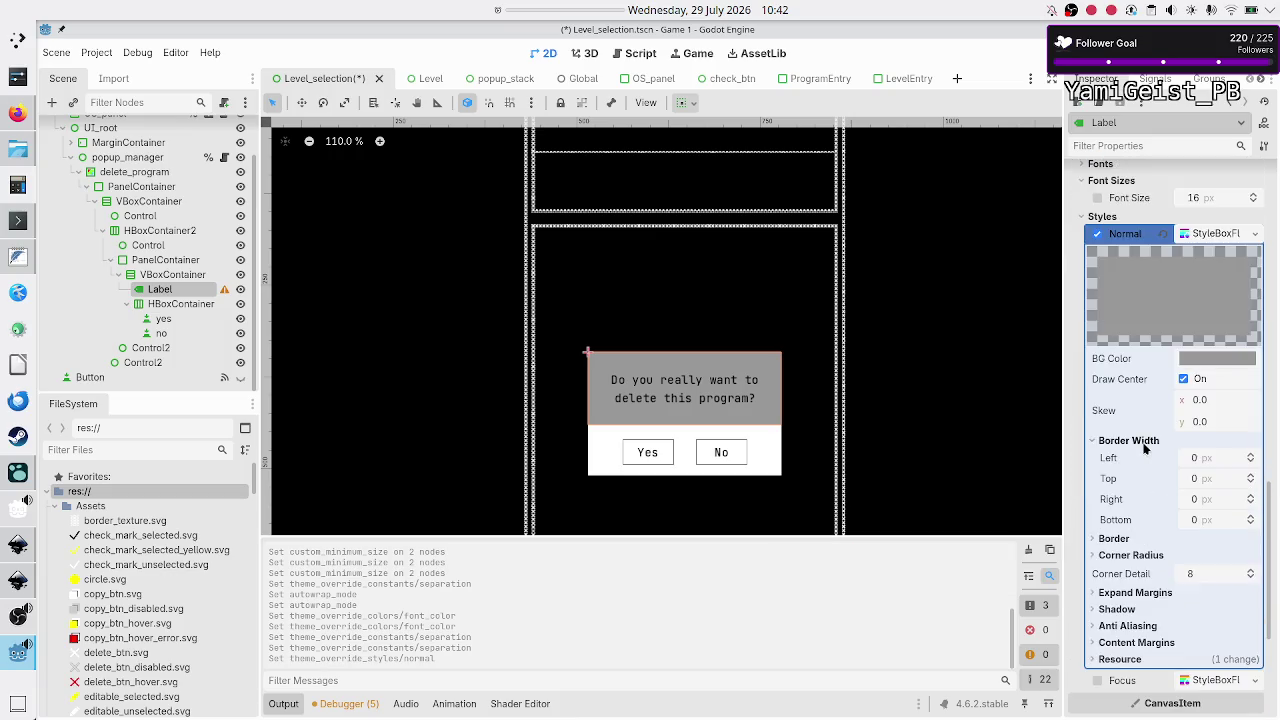
{"action": "left_click", "coordinate": [1207, 524]}
{"action": "type", "text": "2"}
{"action": "key", "text": "Return"}
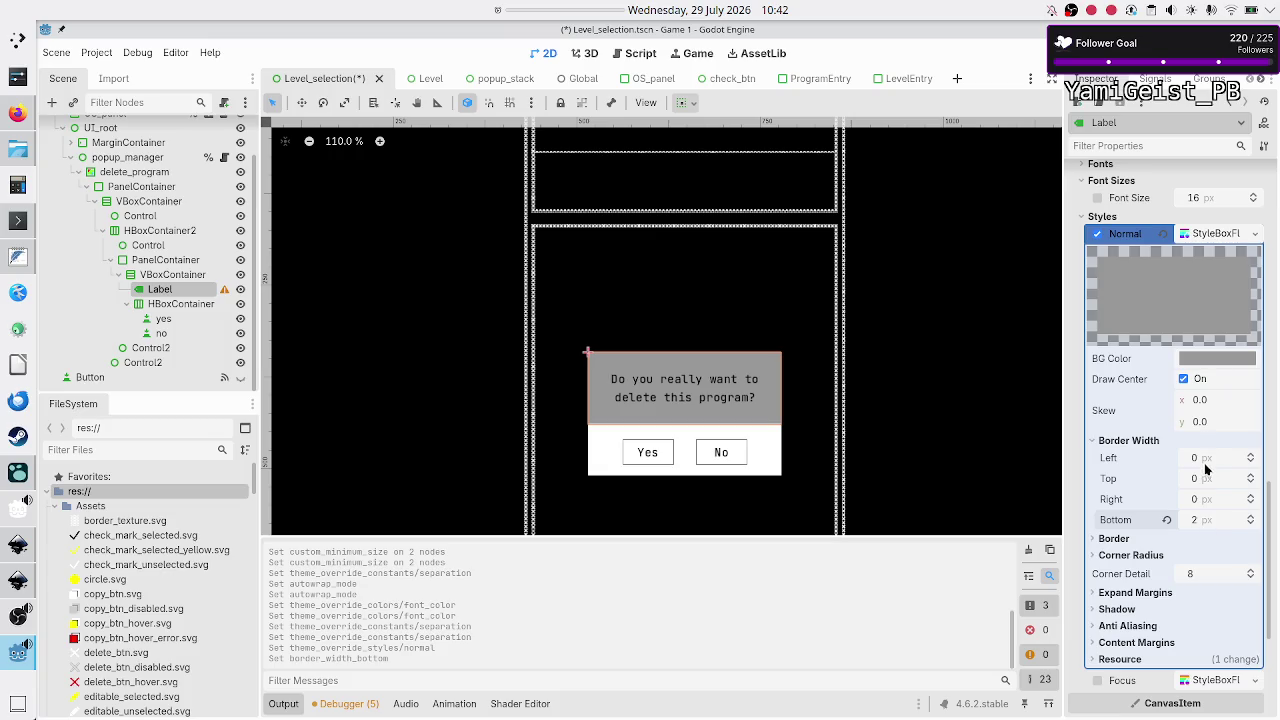
{"action": "left_click", "coordinate": [1118, 539]}
{"action": "left_click", "coordinate": [1203, 559]}
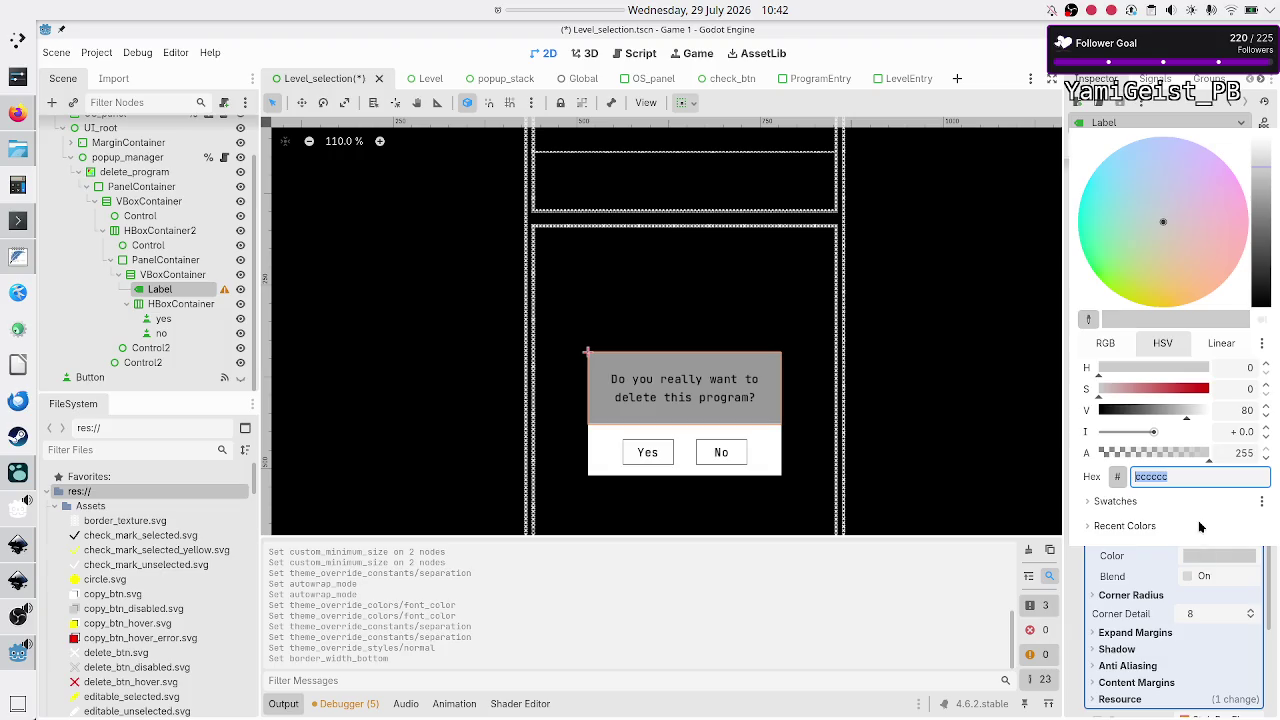
{"action": "type", "text": "000"}
{"action": "key", "text": "Return"}
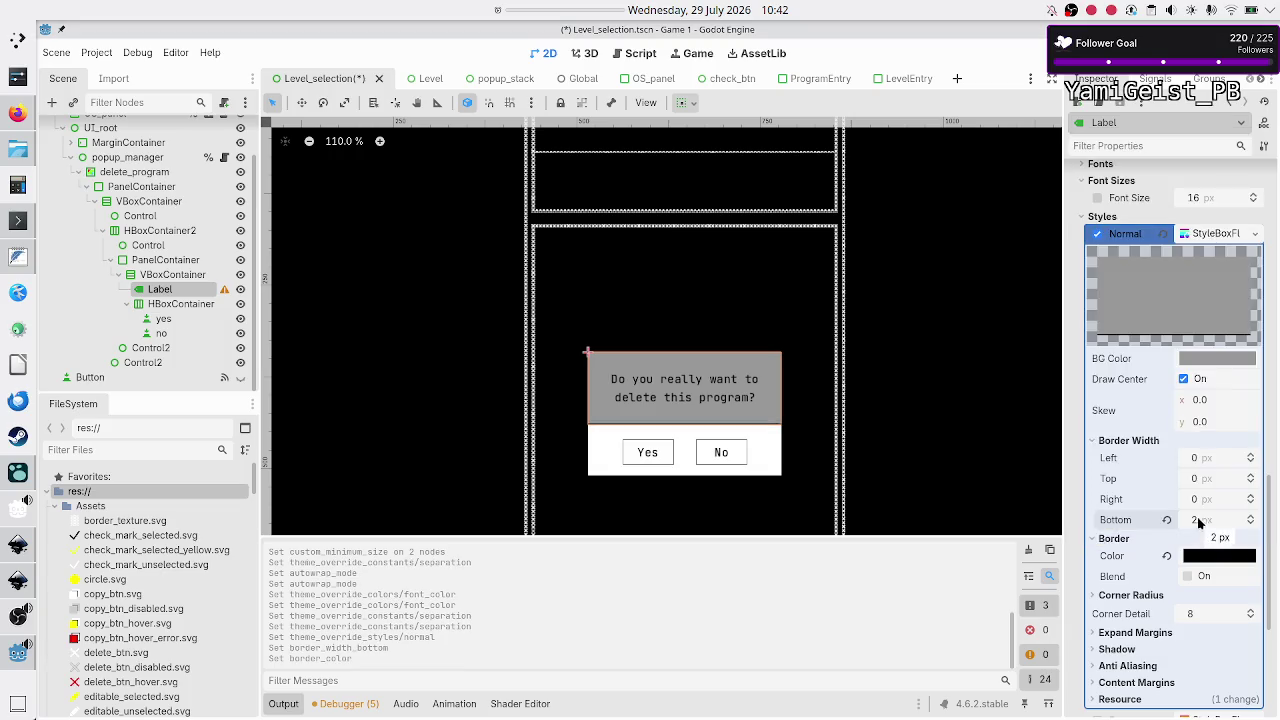
Step: Make the Label's background fully transparent, then save and run the game with F5
{"action": "left_click", "coordinate": [1207, 360]}
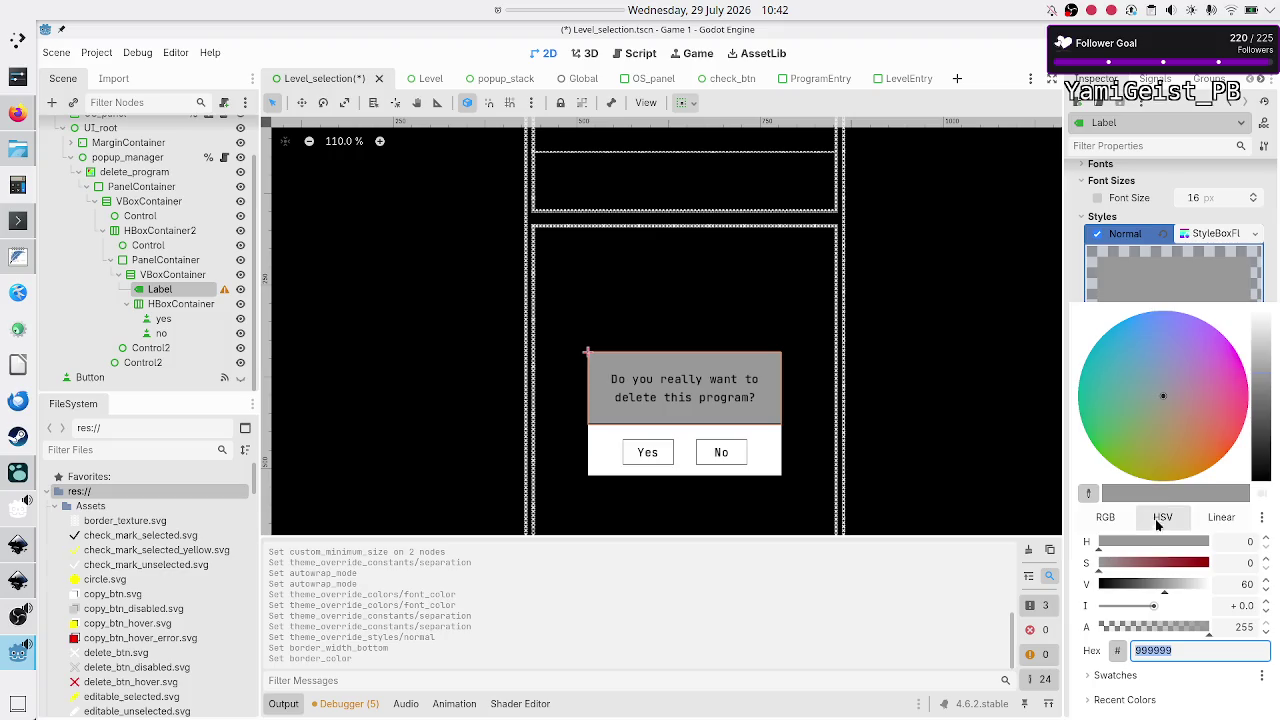
{"action": "left_click_drag", "start_coordinate": [1160, 623], "coordinate": [1093, 628]}
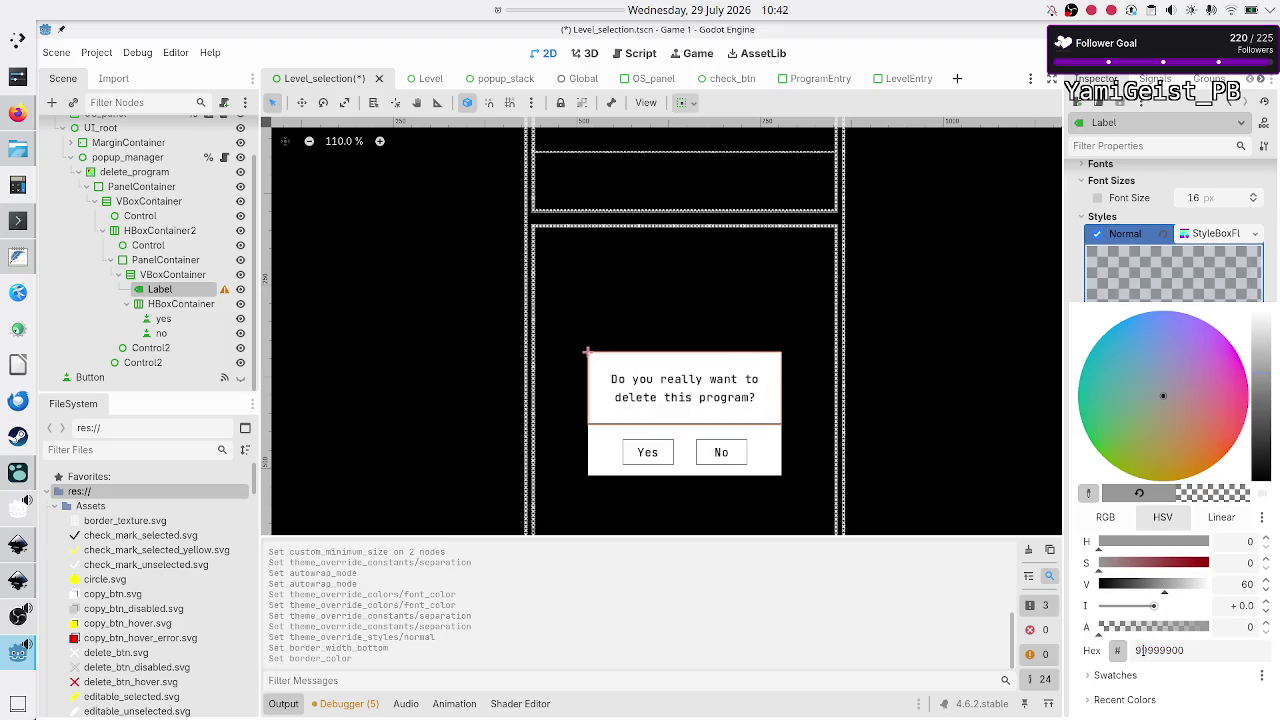
{"action": "key", "text": "Escape"}
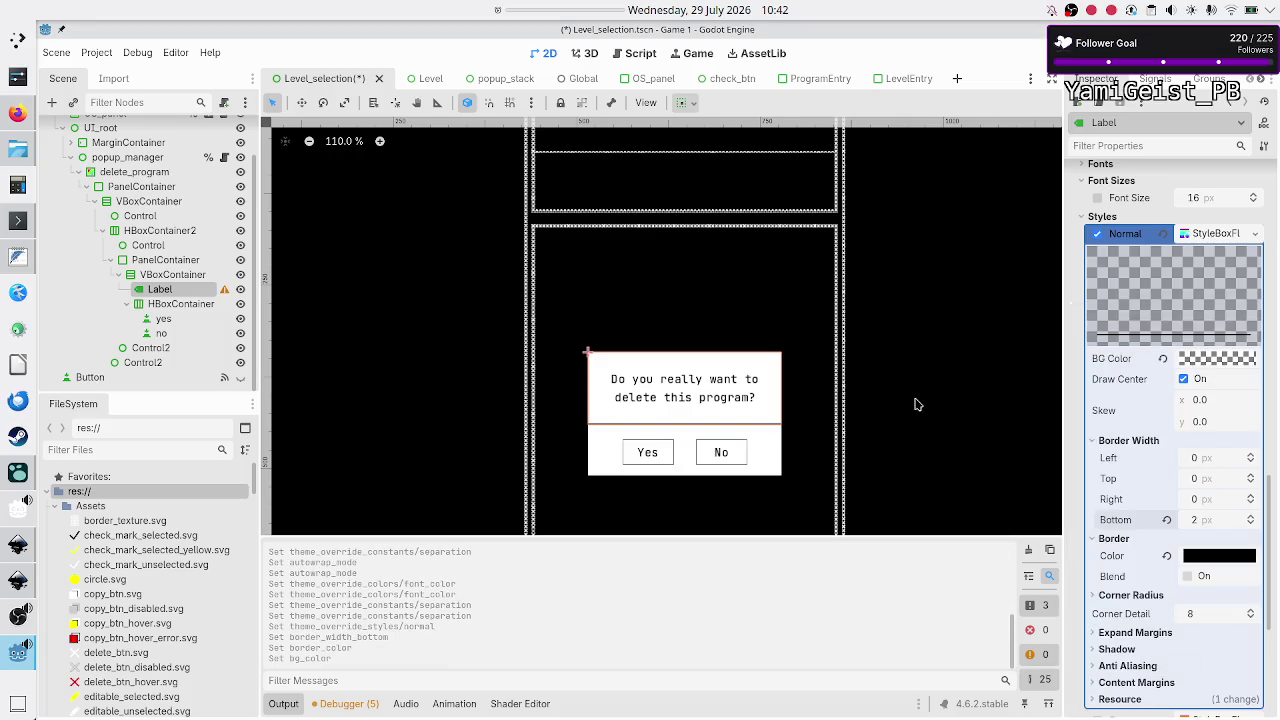
{"action": "key", "text": "F5"}
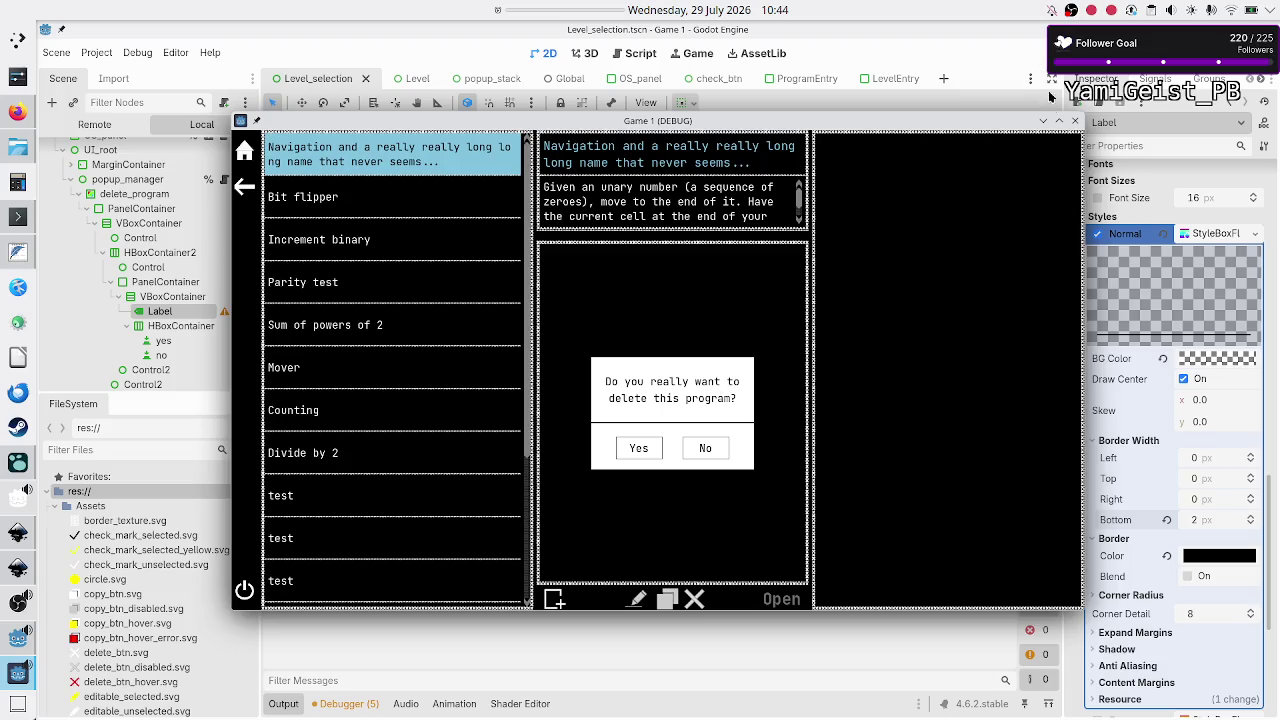
Step: Close the Game (DEBUG) window to stop the test run
{"action": "left_click", "coordinate": [1076, 121]}
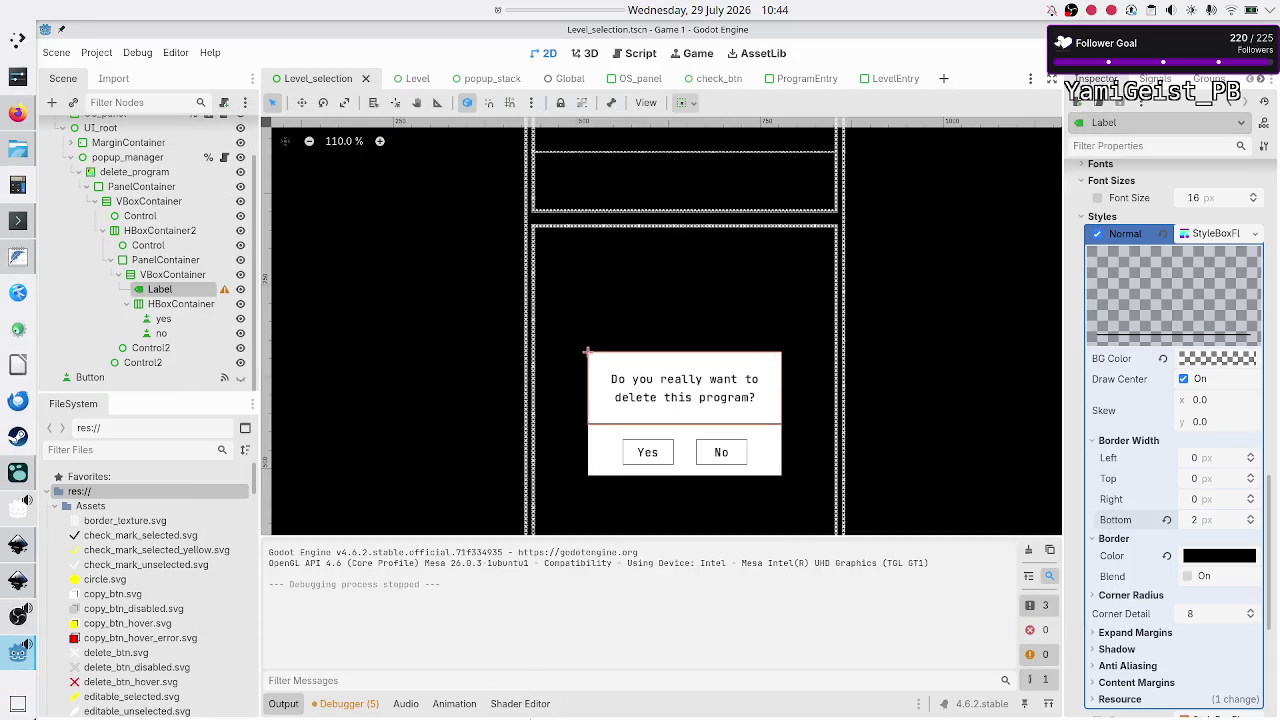
Step: Filter the FileSystem for 'dark' and open dark_mode.tres in the theme editor
{"action": "left_click", "coordinate": [177, 450]}
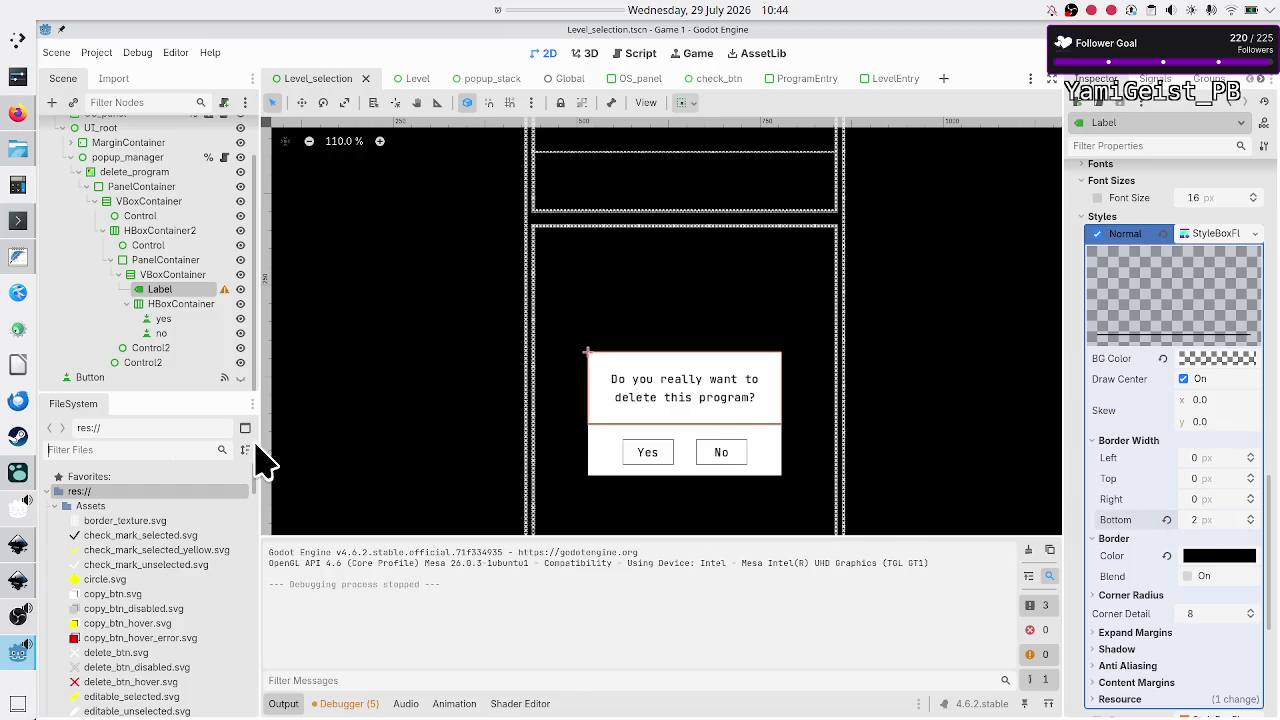
{"action": "left_click", "coordinate": [182, 451]}
{"action": "type", "text": "black"}
{"action": "key", "text": "BackSpace"}
{"action": "key", "text": "BackSpace"}
{"action": "key", "text": "BackSpace"}
{"action": "type", "text": "dark"}
{"action": "key", "text": "Down"}
{"action": "key", "text": "Down"}
{"action": "key", "text": "Down"}
{"action": "key", "text": "Return"}
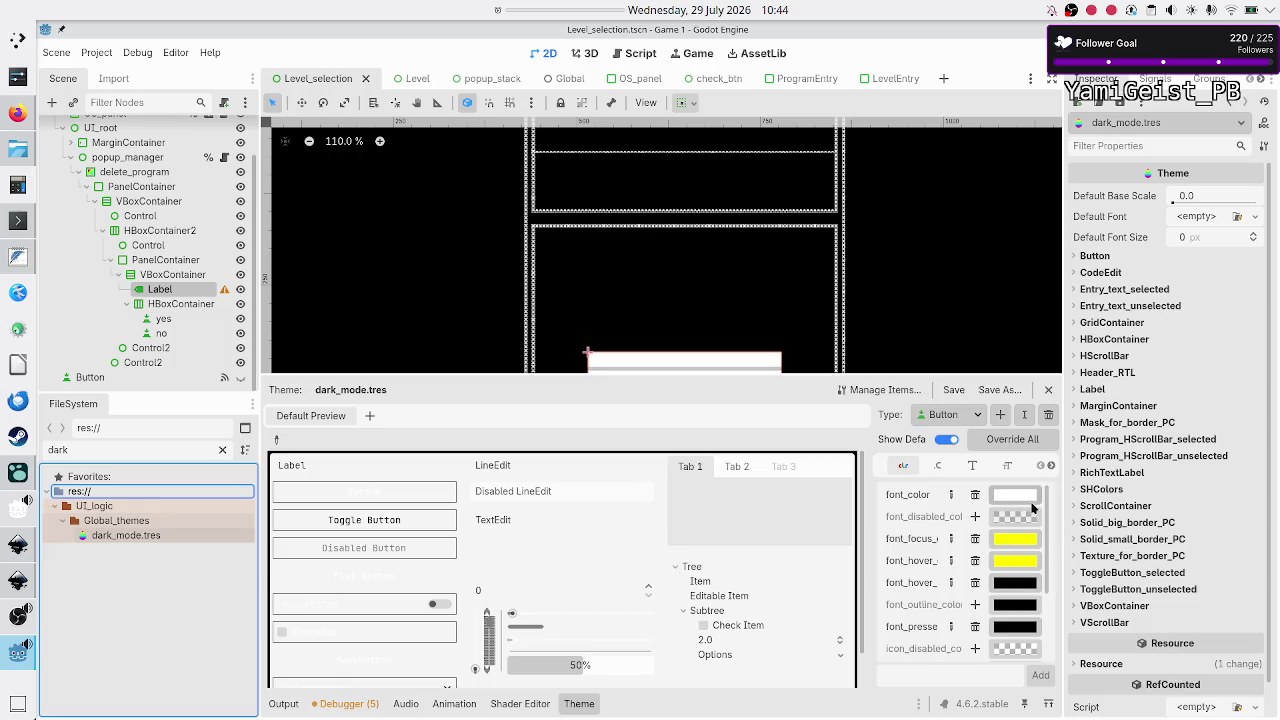
Step: Browse the style entries of the Entry_text_selected theme type
{"action": "left_click", "coordinate": [975, 414]}
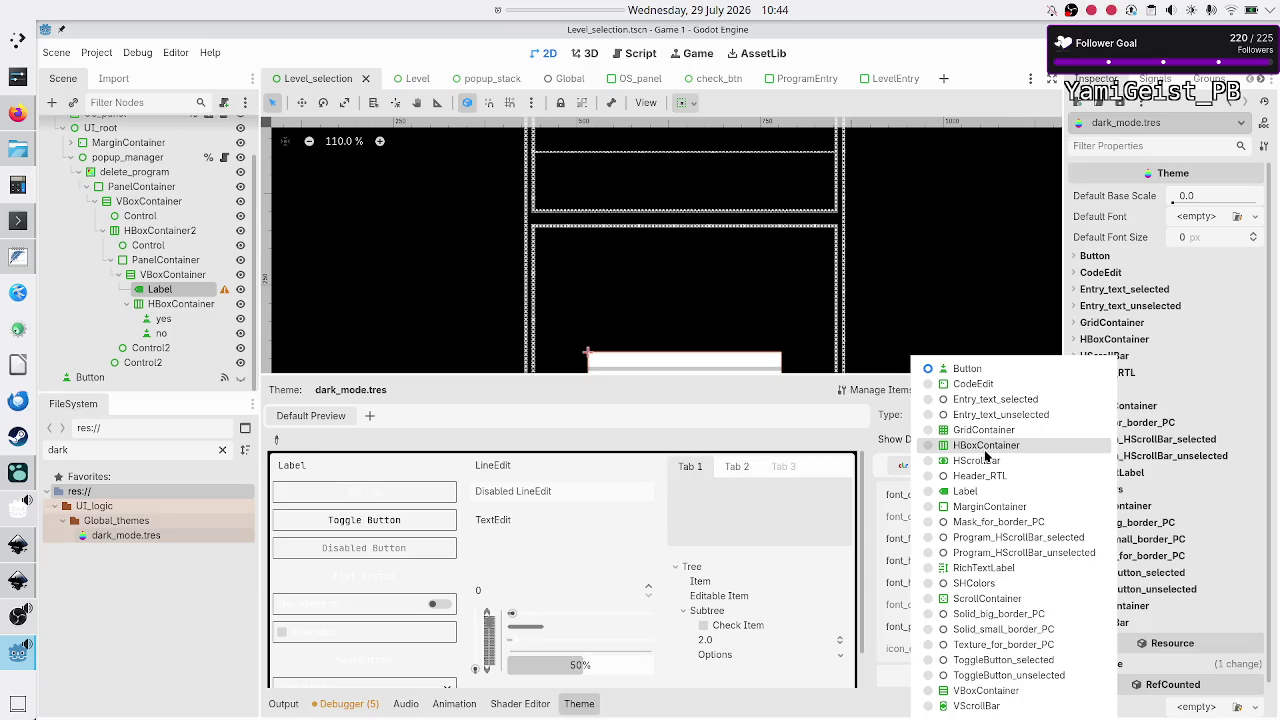
{"action": "left_click", "coordinate": [1027, 401]}
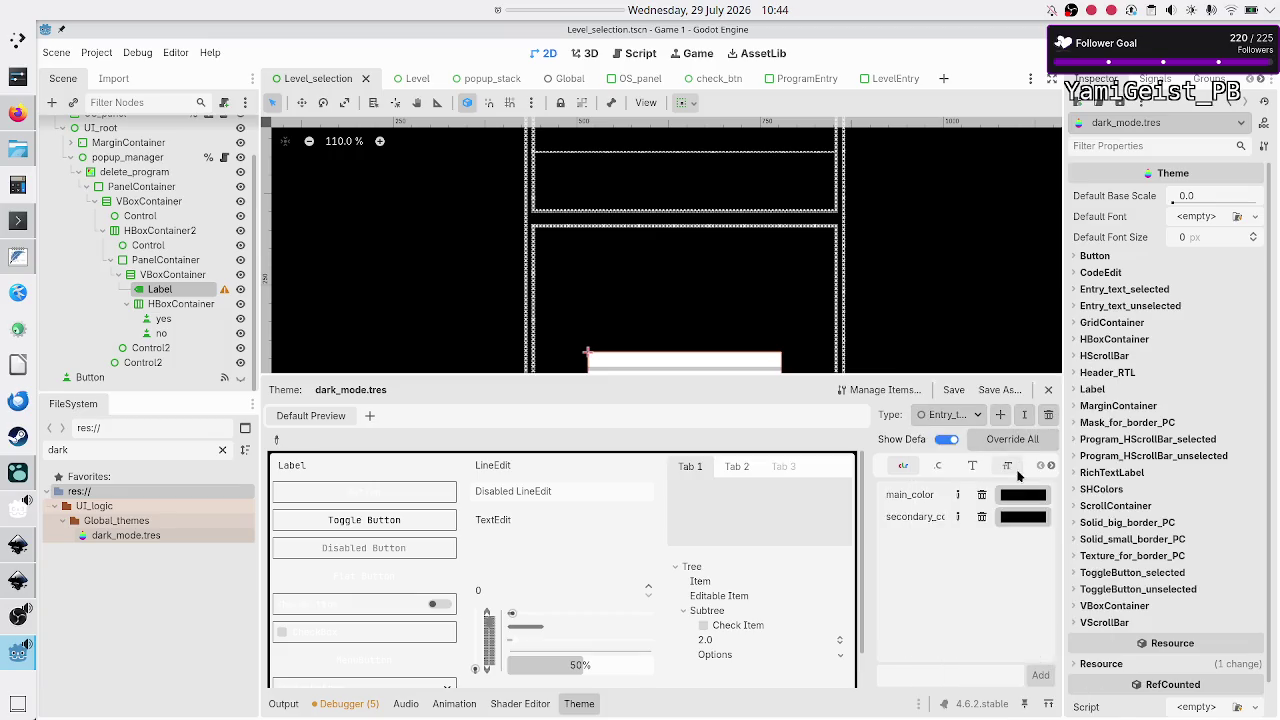
{"action": "left_click", "coordinate": [1050, 466]}
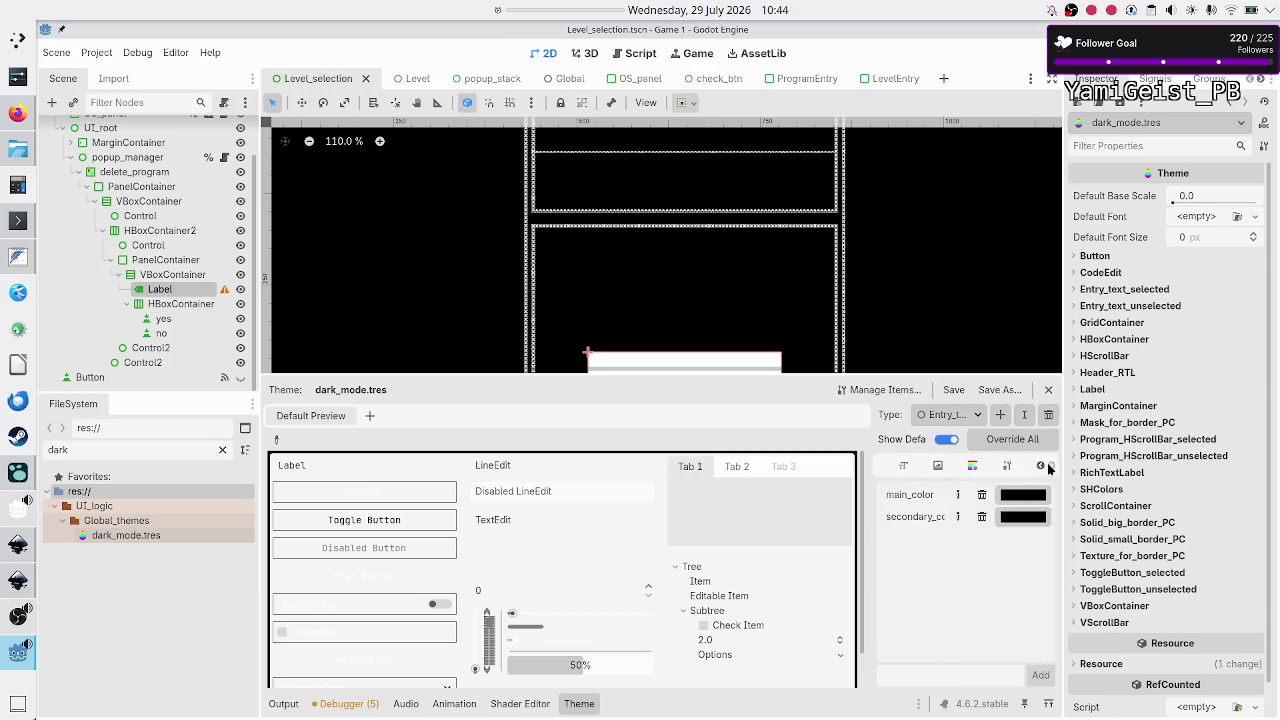
{"action": "left_click", "coordinate": [972, 466]}
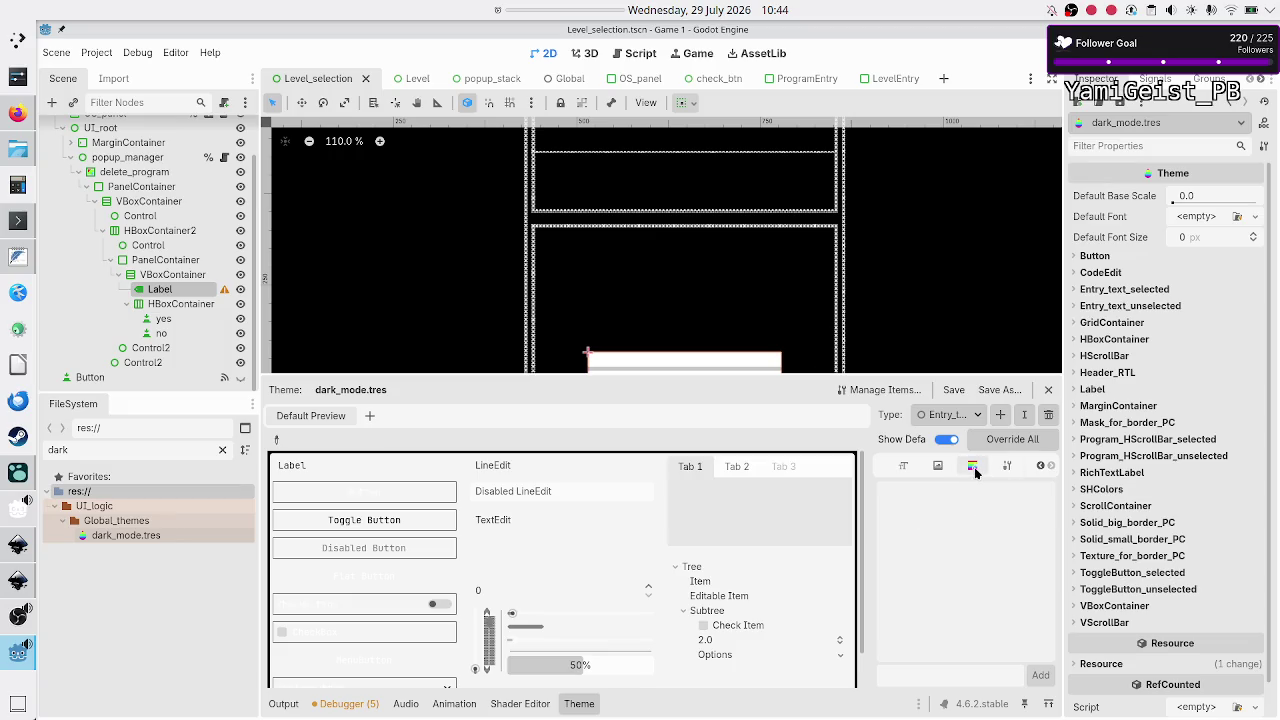
Step: Read ToggleButton_selected's normal style background colour, then select the popup's PanelContainer
{"action": "left_click", "coordinate": [970, 416]}
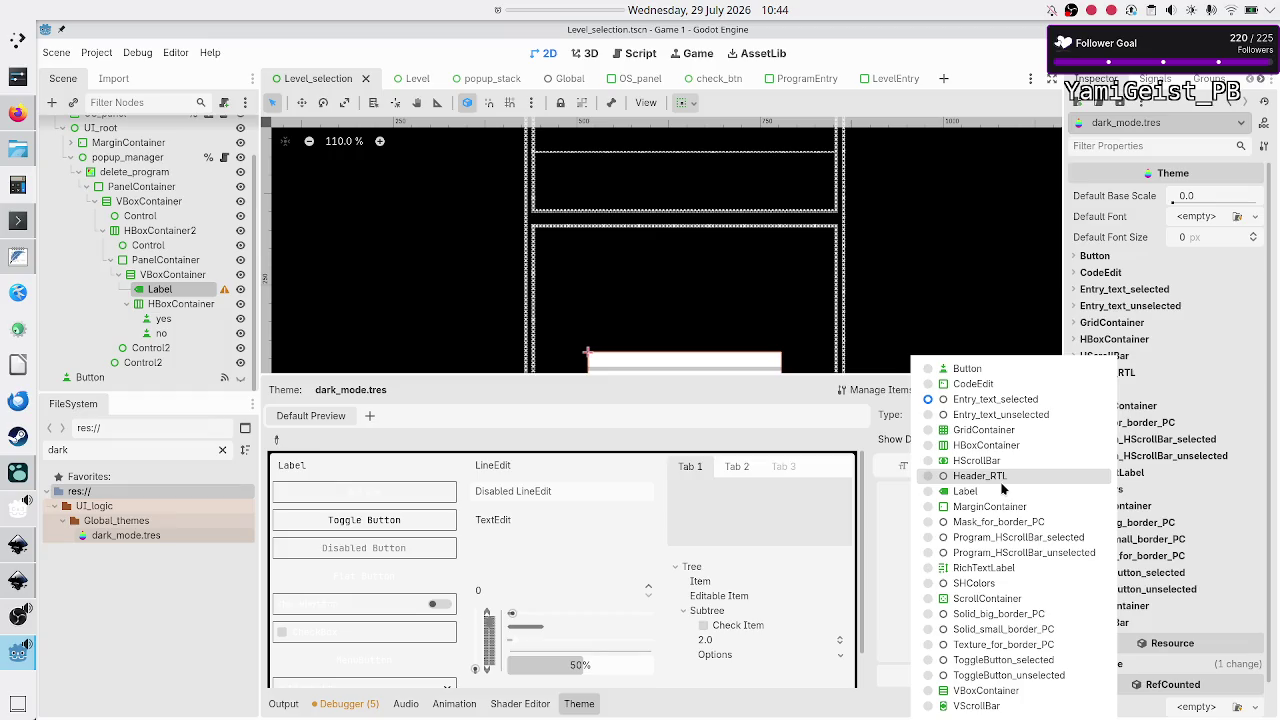
{"action": "left_click", "coordinate": [1022, 663]}
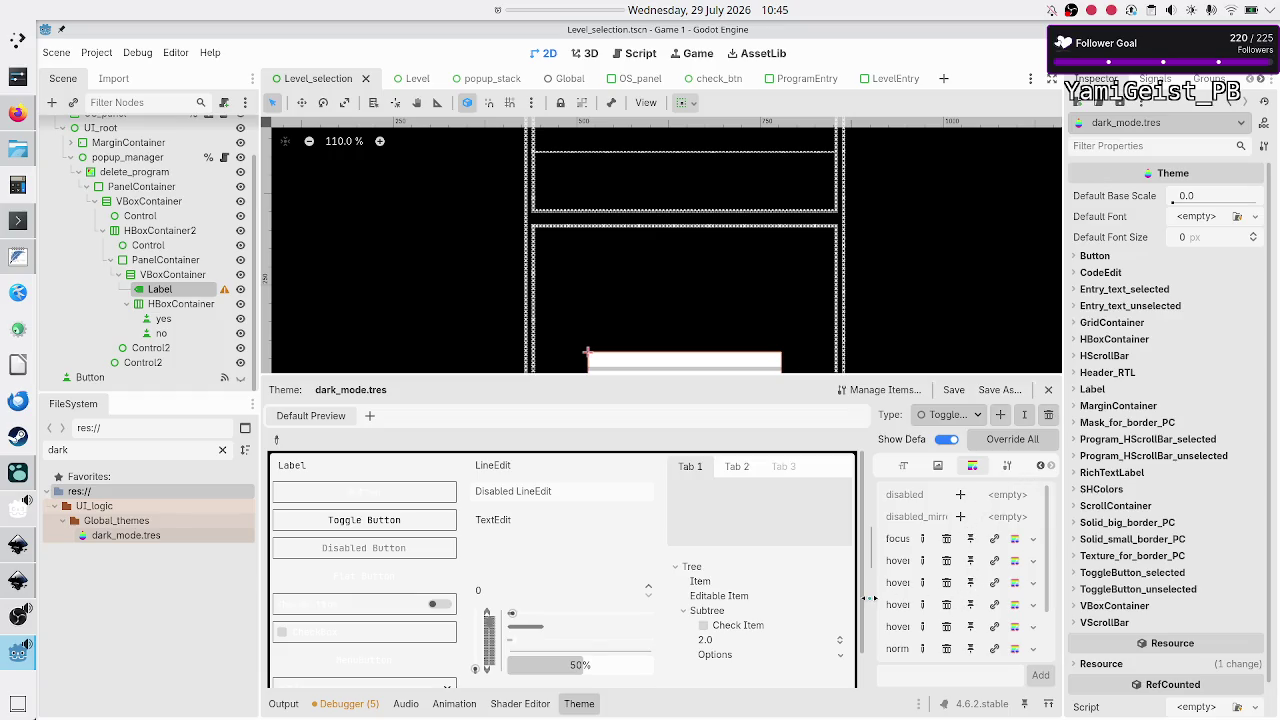
{"action": "left_click_drag", "start_coordinate": [868, 598], "coordinate": [798, 598]}
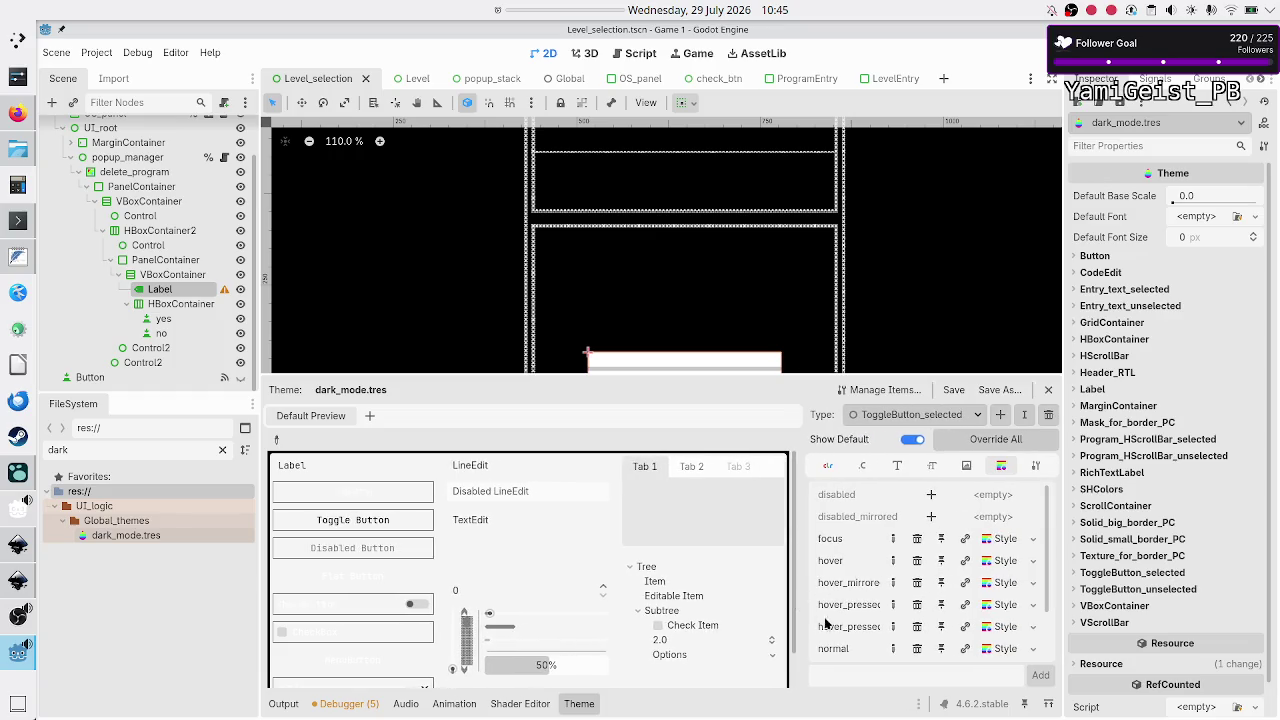
{"action": "left_click", "coordinate": [1006, 649]}
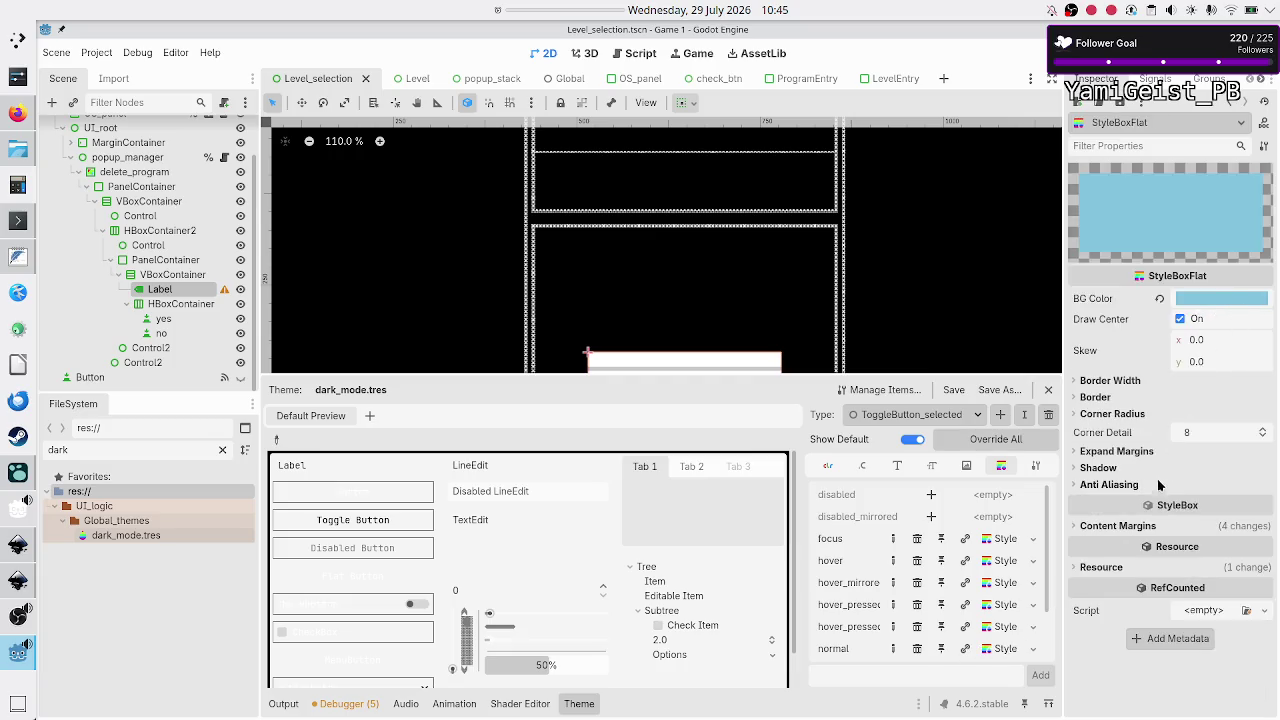
{"action": "left_click", "coordinate": [1138, 526]}
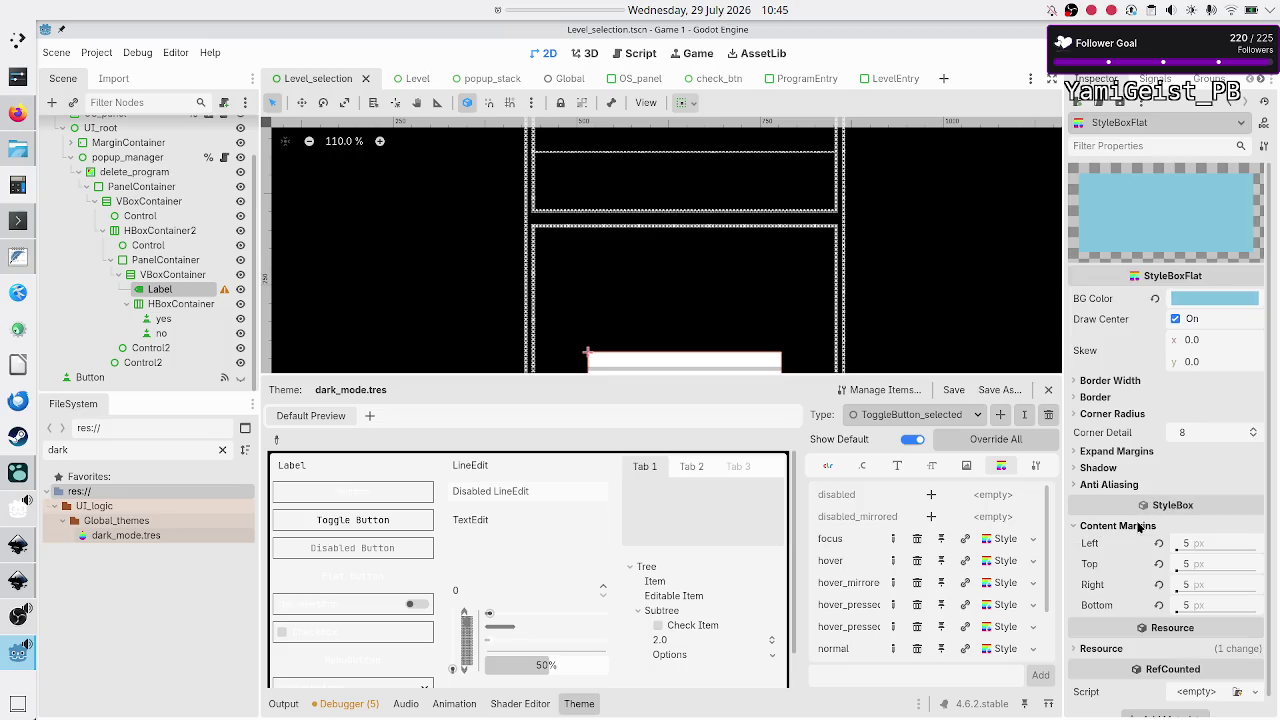
{"action": "left_click", "coordinate": [1203, 298]}
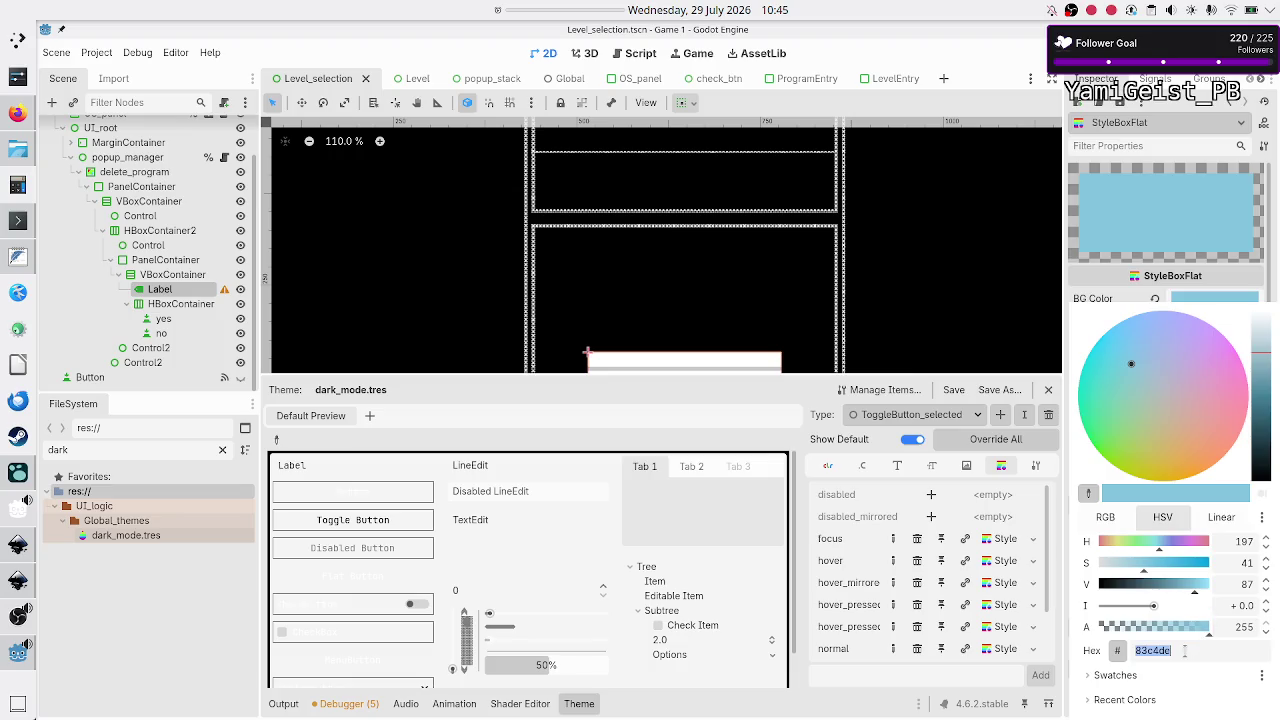
{"action": "key", "text": "Escape"}
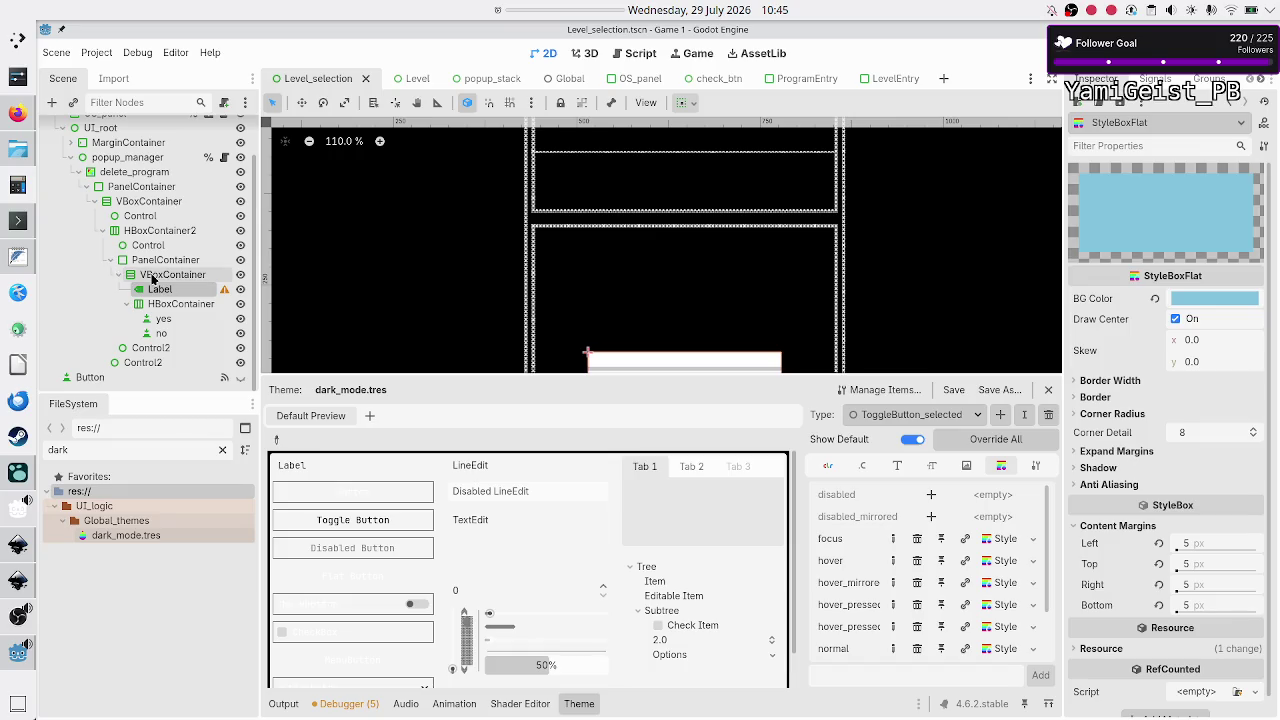
{"action": "left_click", "coordinate": [155, 288]}
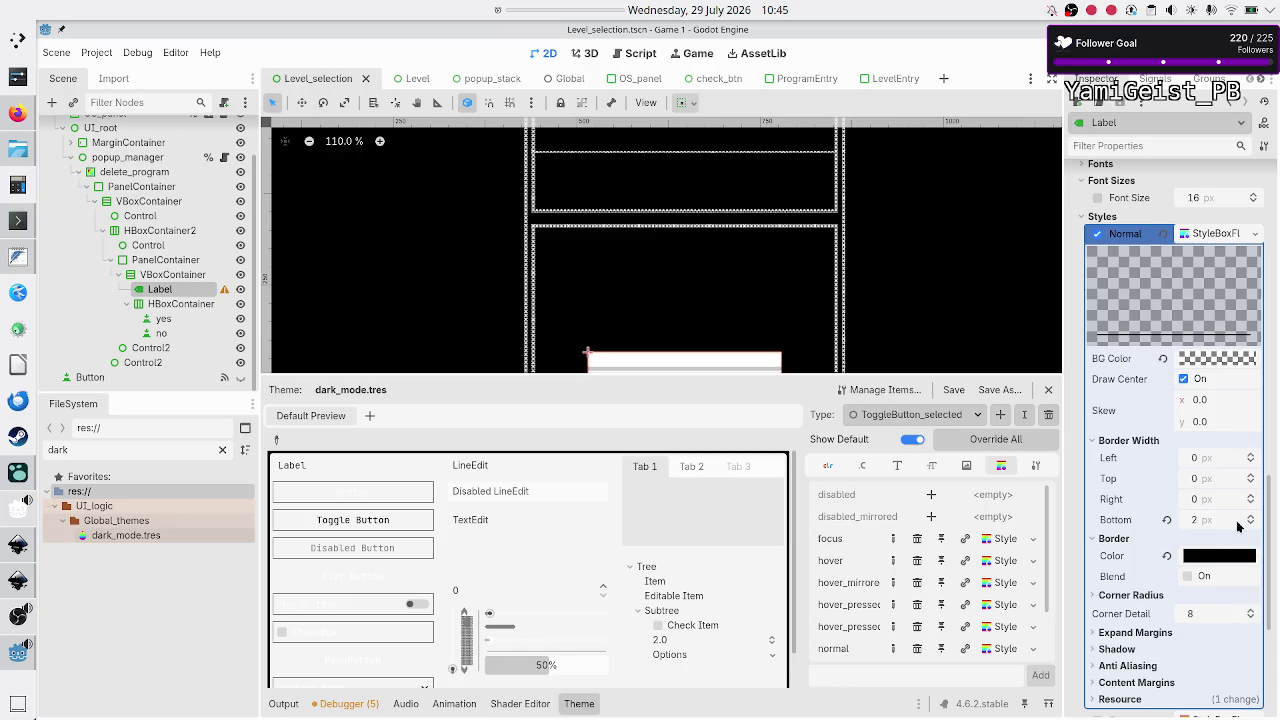
{"action": "left_click", "coordinate": [190, 259]}
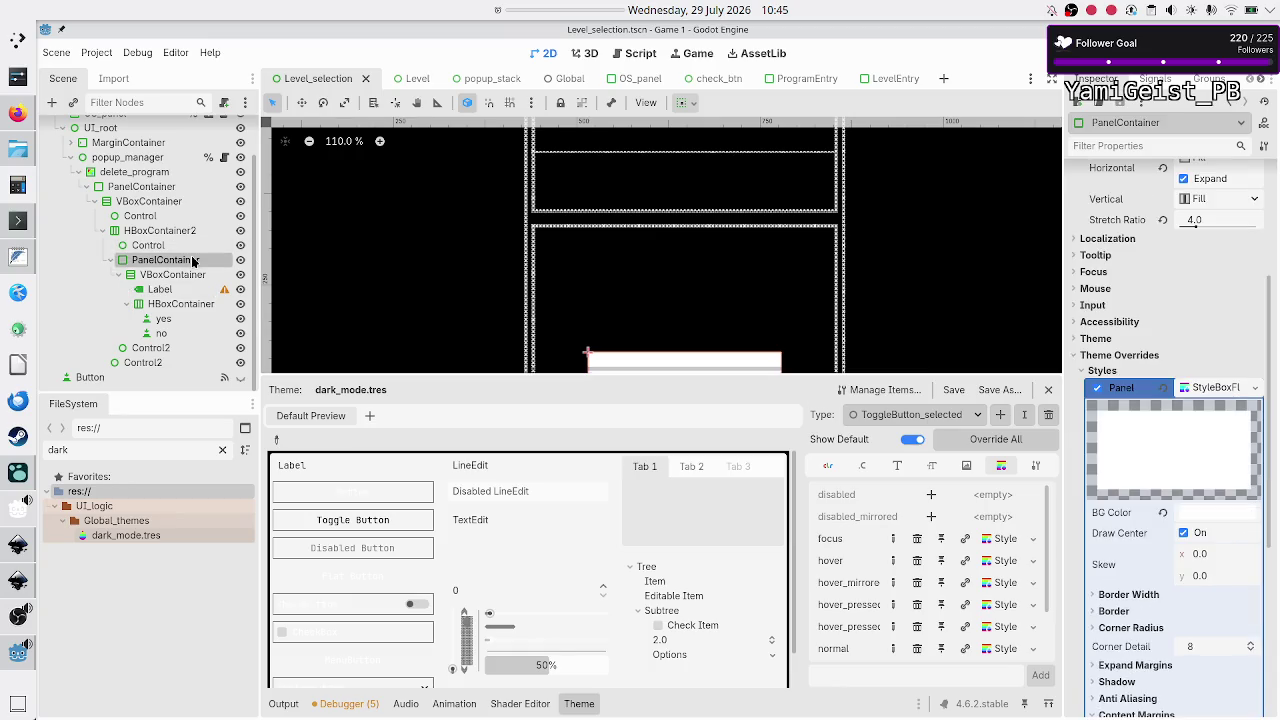
Step: Set the PanelContainer's background to light blue 83c4de and close the Theme panel
{"action": "left_click", "coordinate": [1216, 513]}
{"action": "left_click", "coordinate": [1172, 433]}
{"action": "type", "text": "83c4de"}
{"action": "key", "text": "Return"}
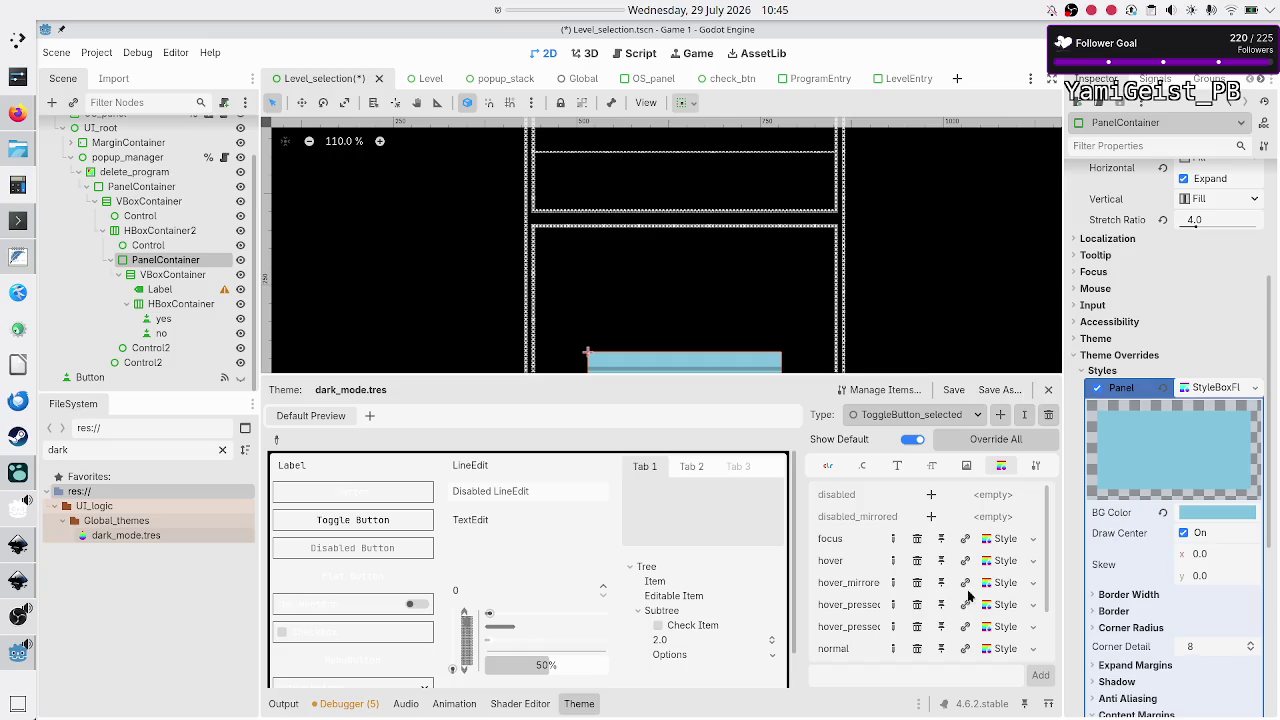
{"action": "left_click", "coordinate": [1048, 390]}
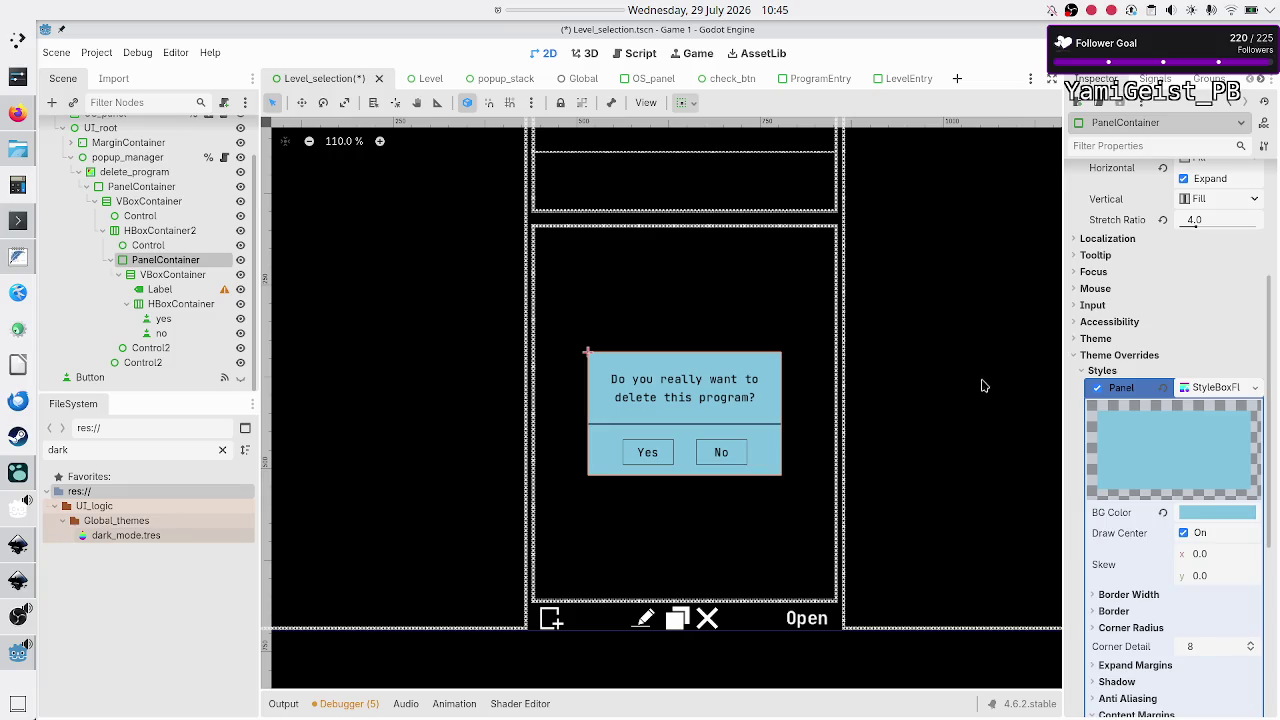
{"action": "left_click", "coordinate": [162, 289]}
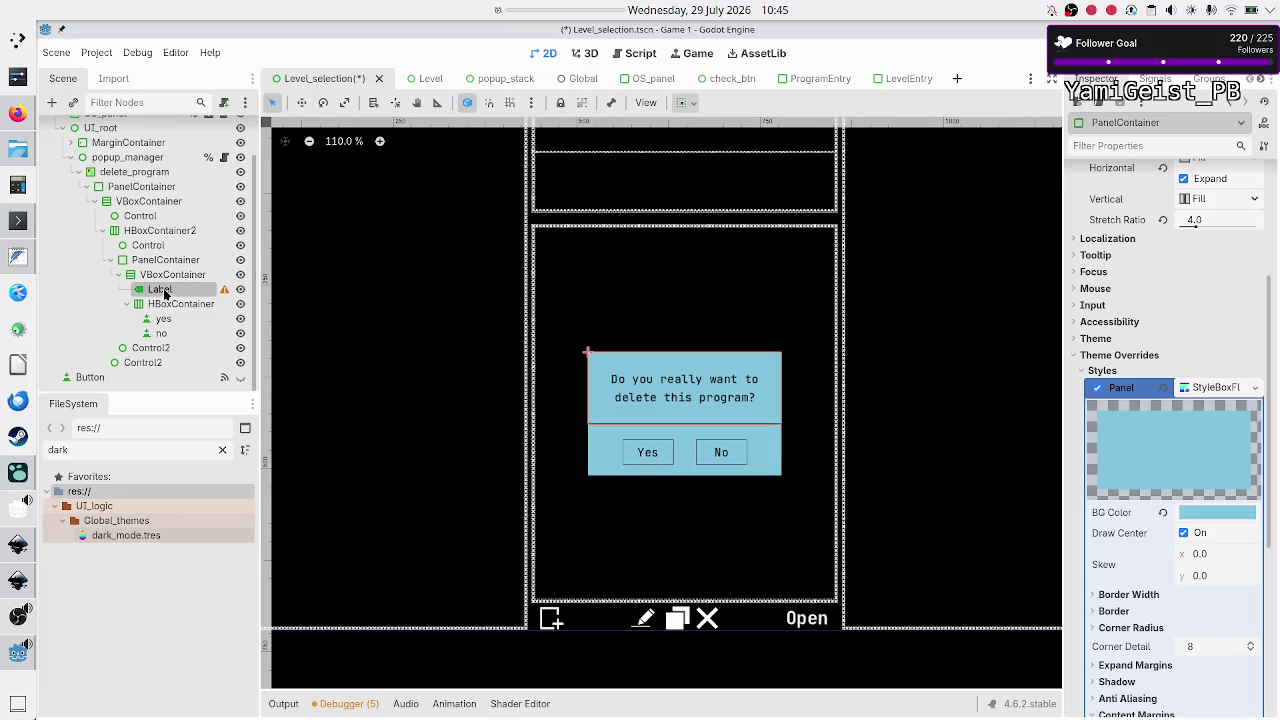
Step: Select the Label, Yes and No nodes together and give them a white (fff) font colour override
{"action": "left_click", "coordinate": [168, 320]}
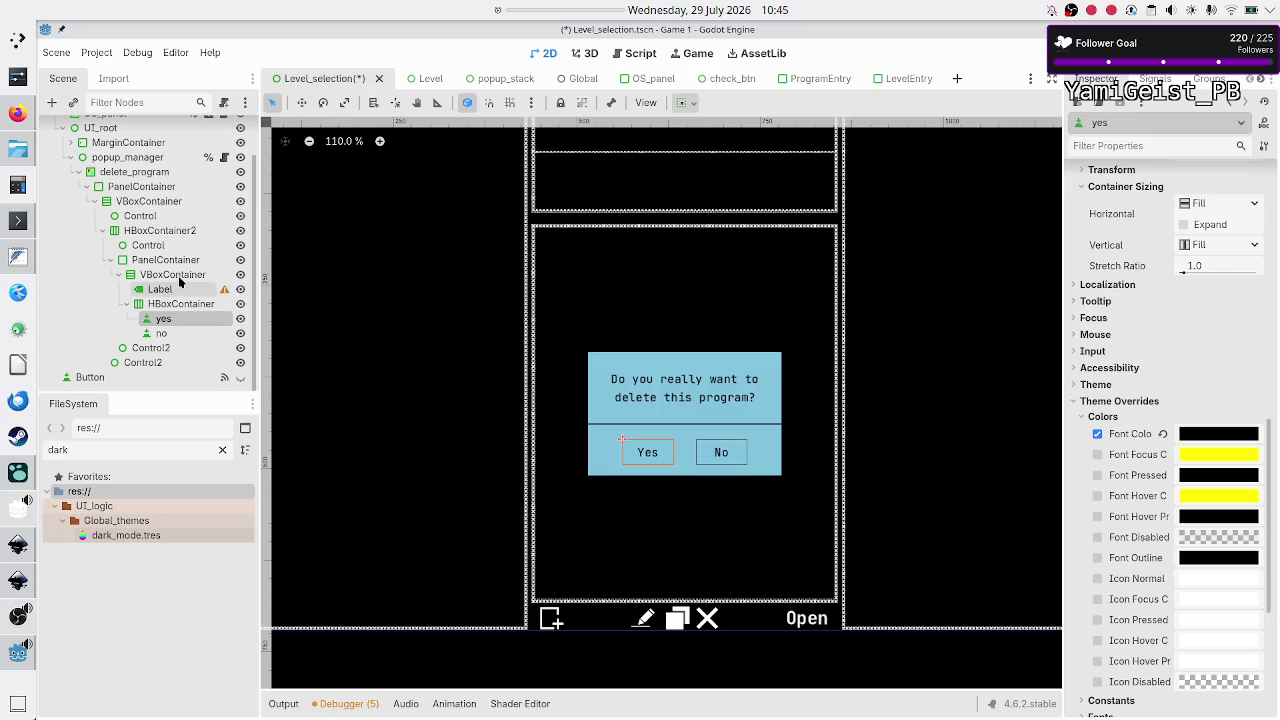
{"action": "left_click", "coordinate": [163, 290]}
{"action": "left_click", "coordinate": [163, 318], "text": "ctrl"}
{"action": "left_click", "coordinate": [162, 333], "text": "ctrl"}
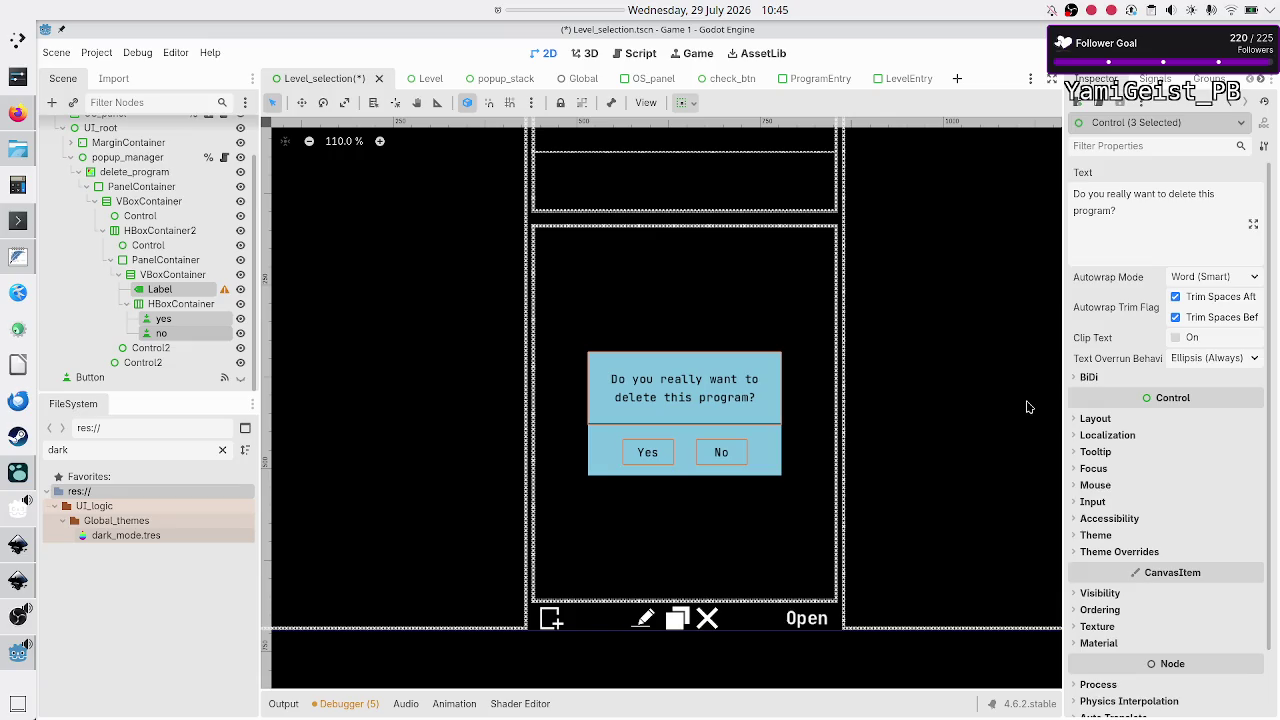
{"action": "left_click", "coordinate": [1100, 552]}
{"action": "left_click", "coordinate": [1110, 567]}
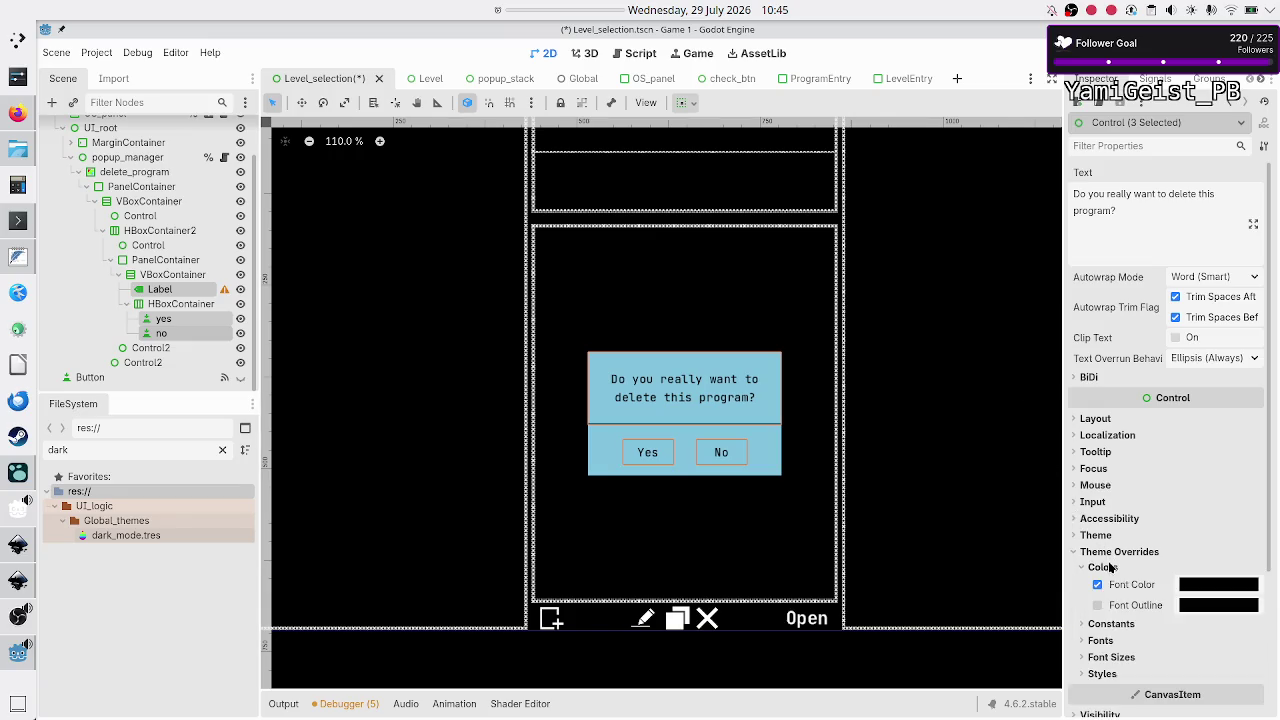
{"action": "left_click", "coordinate": [1210, 586]}
{"action": "type", "text": "fff"}
{"action": "key", "text": "Return"}
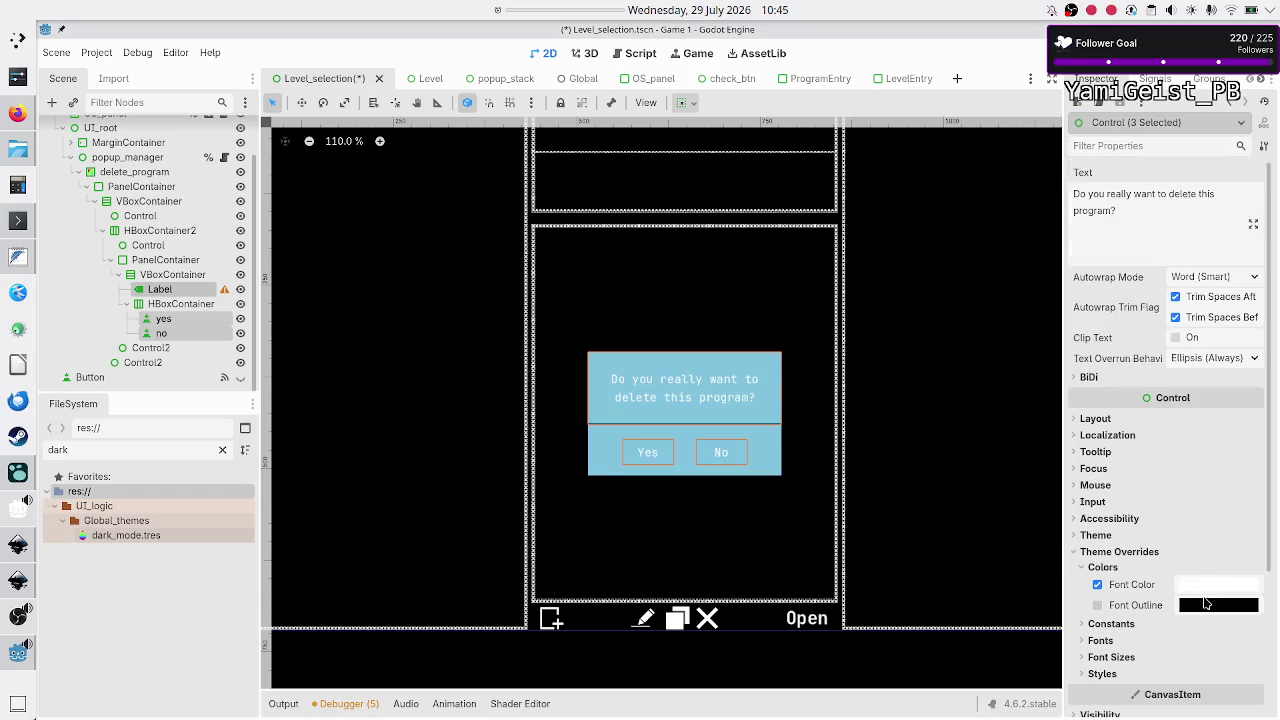
Step: Change that shared font colour override to black instead
{"action": "left_click", "coordinate": [1098, 585]}
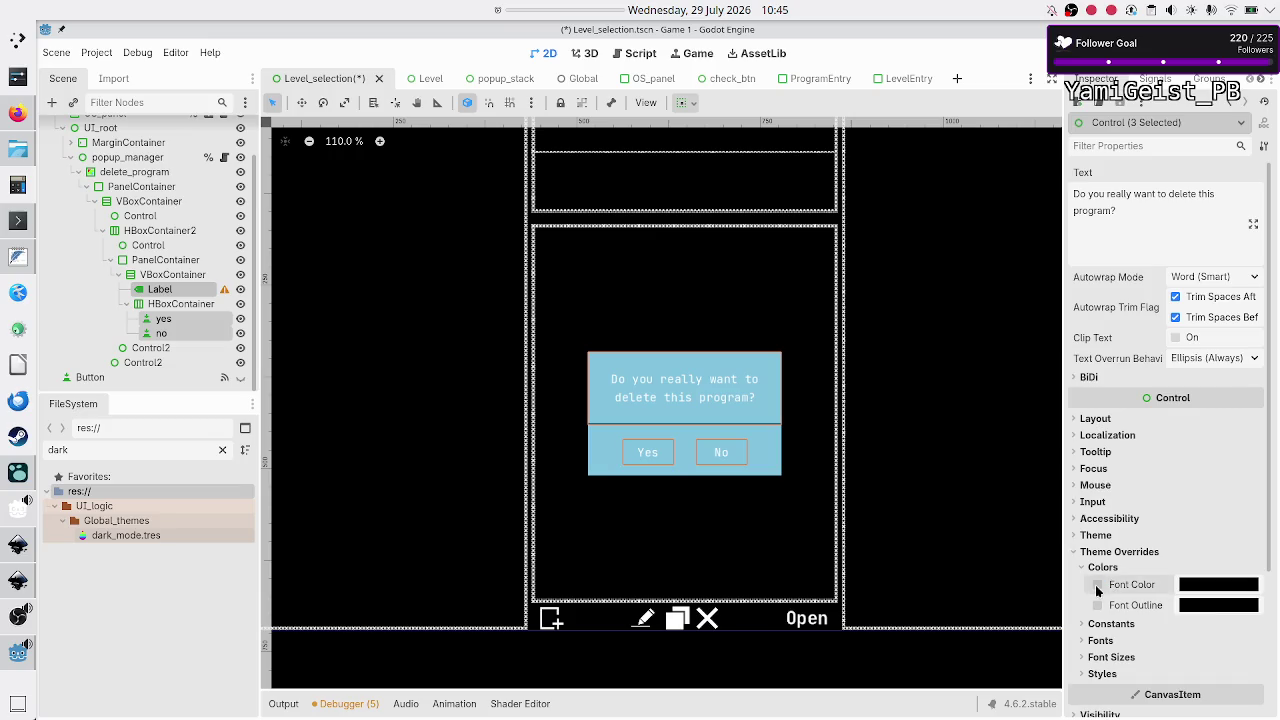
{"action": "left_click", "coordinate": [1209, 586]}
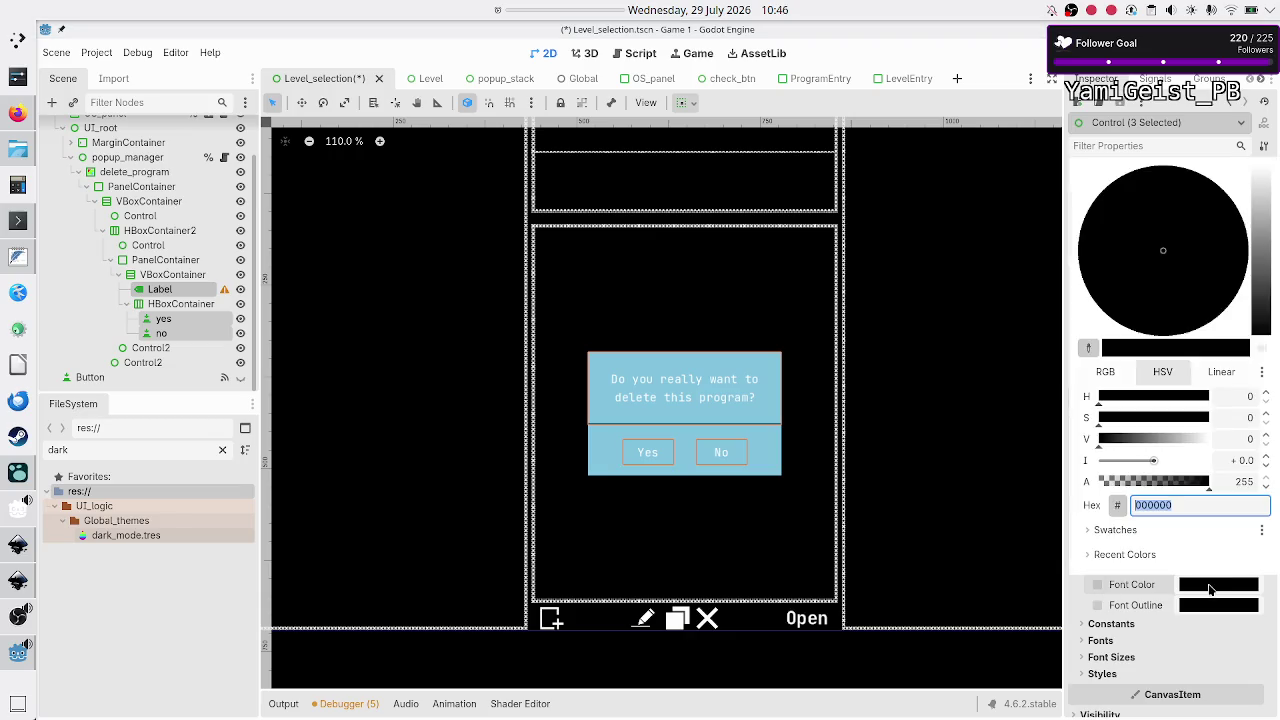
{"action": "type", "text": "black"}
{"action": "left_click", "coordinate": [1209, 589]}
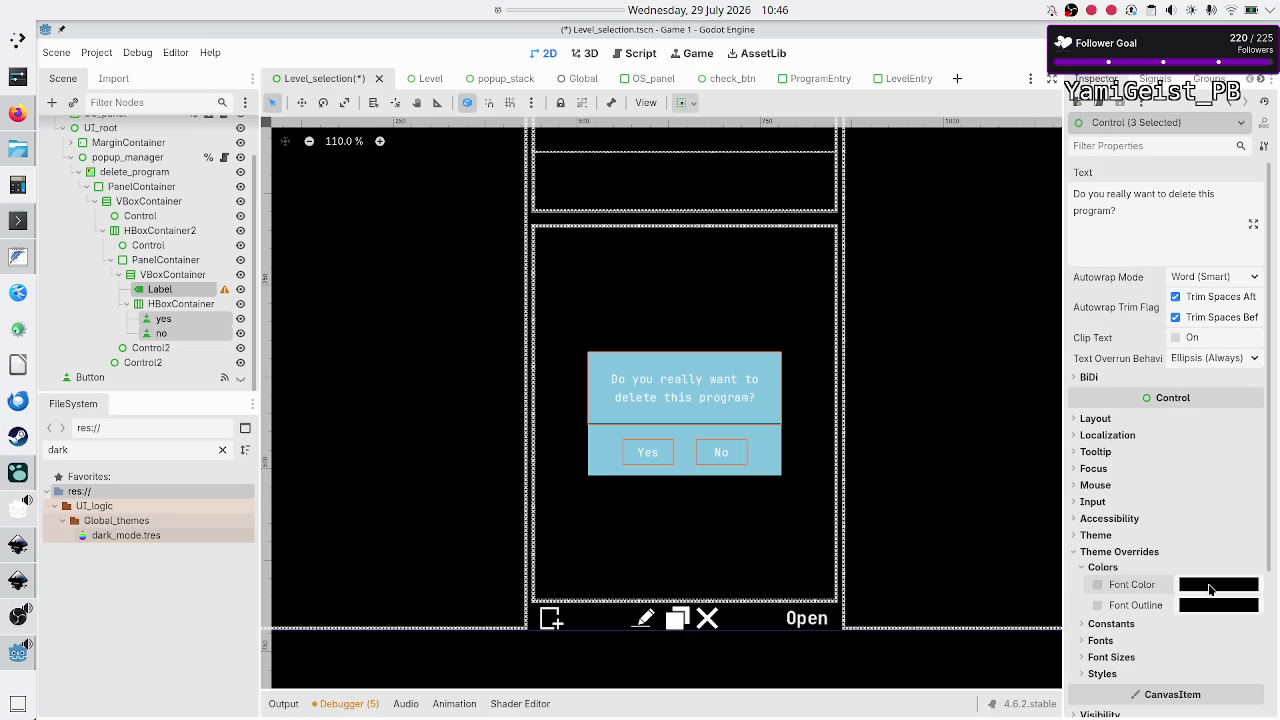
Step: Set the No button's font colour override to black
{"action": "left_click", "coordinate": [163, 333]}
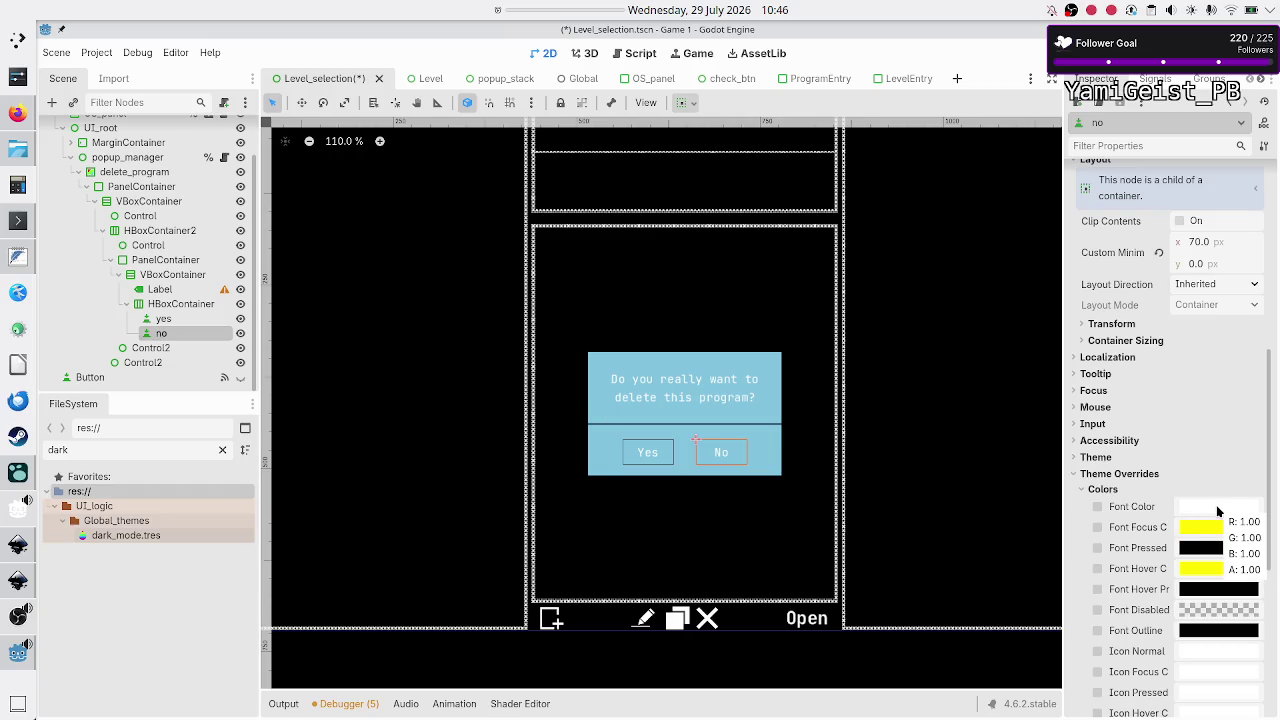
{"action": "left_click", "coordinate": [1217, 511]}
{"action": "type", "text": "back"}
{"action": "key", "text": "Return"}
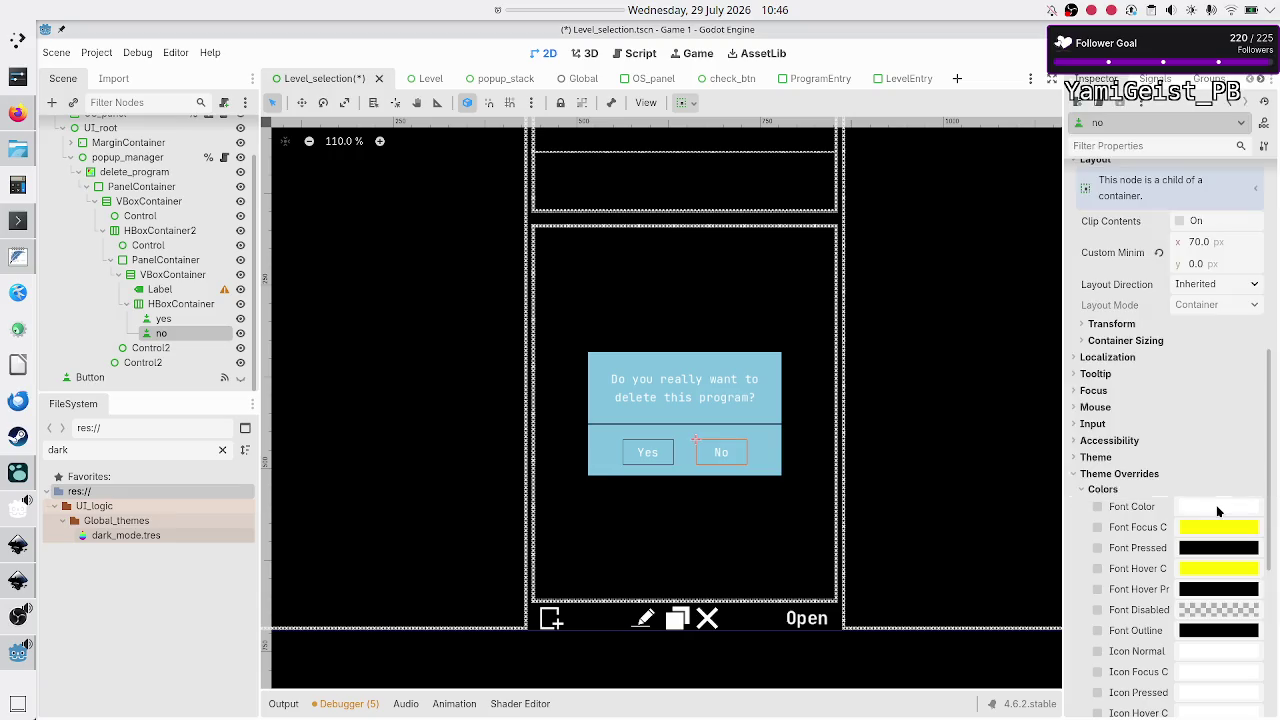
Step: Set the Yes button's font colour override to black
{"action": "left_click", "coordinate": [178, 319]}
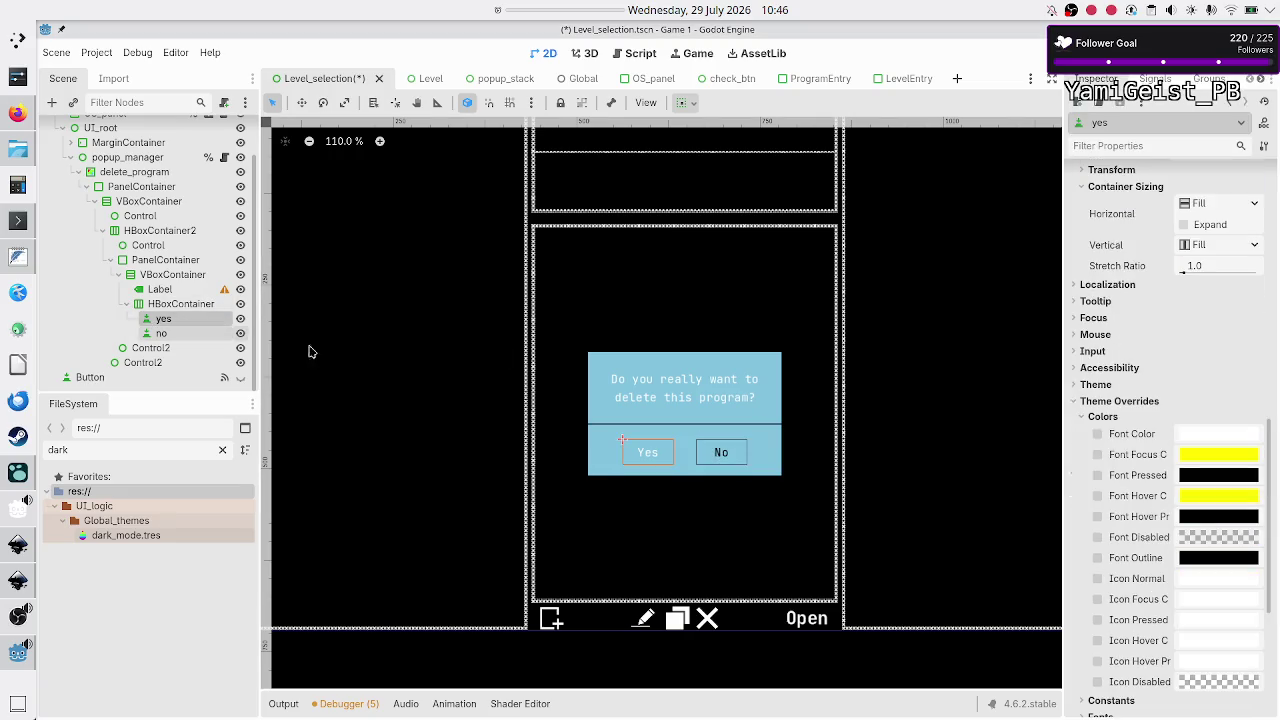
{"action": "left_click", "coordinate": [1238, 438]}
{"action": "type", "text": "black"}
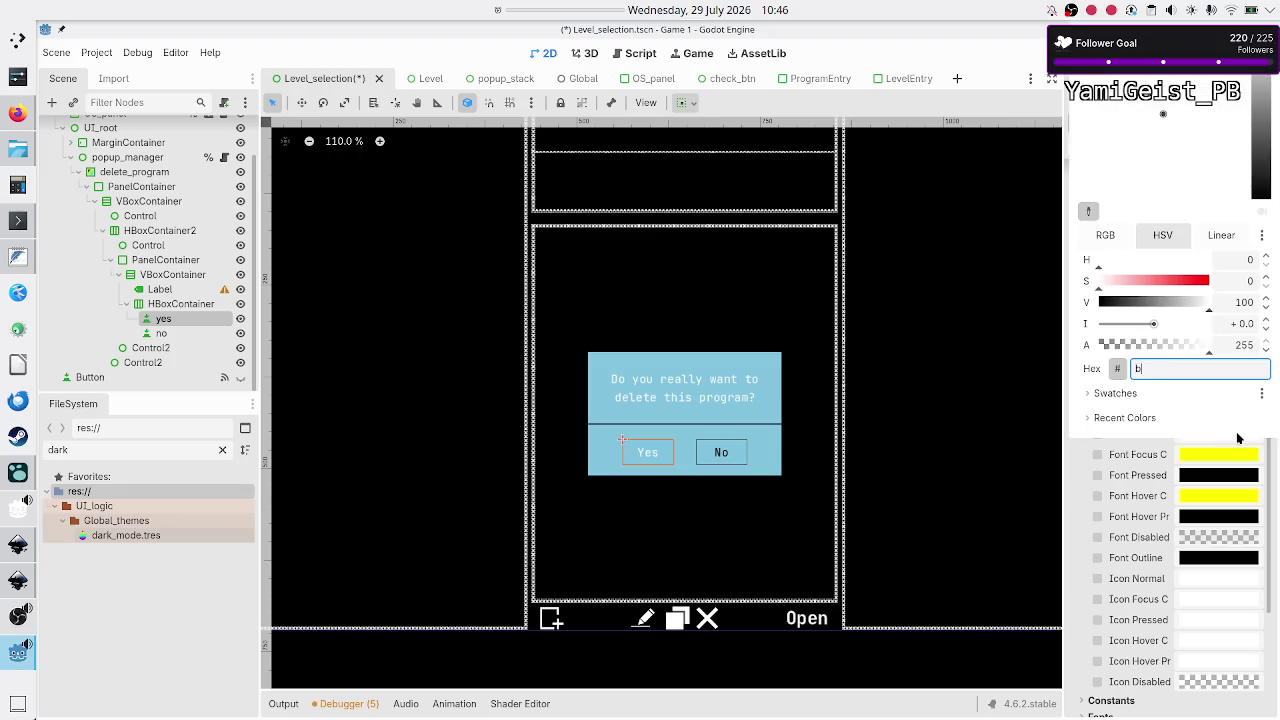
{"action": "key", "text": "Return"}
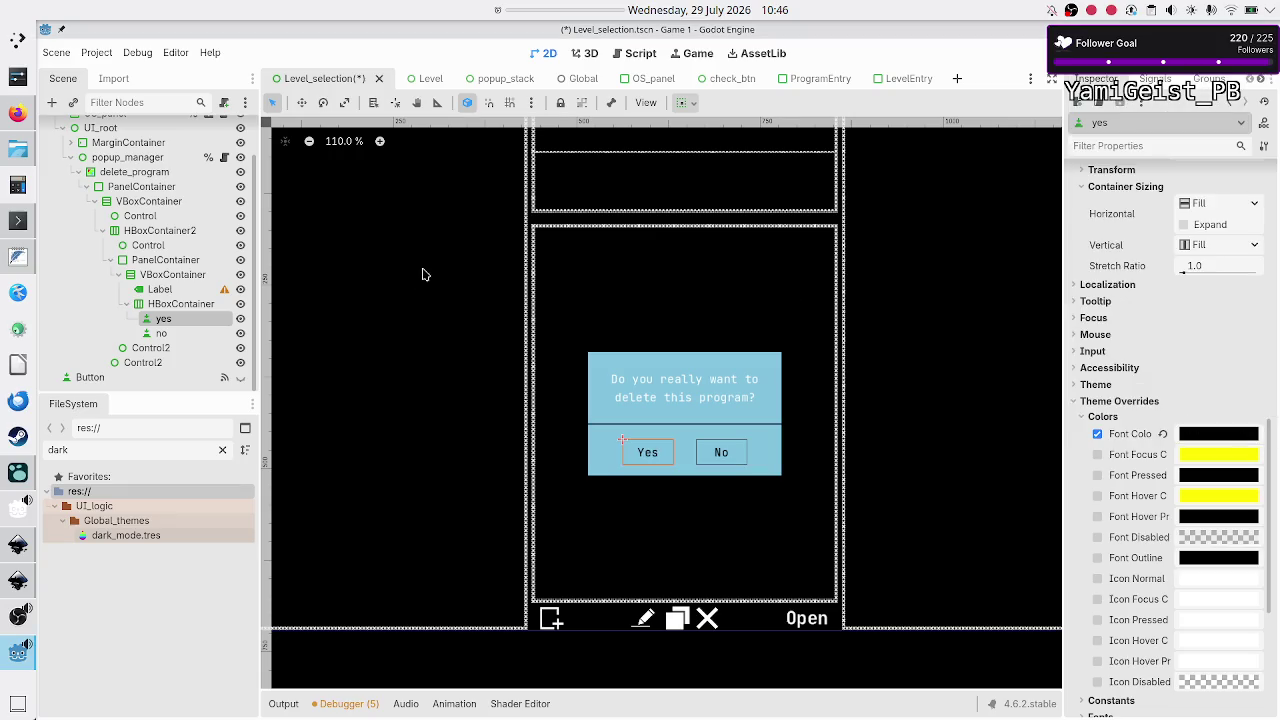
{"action": "left_click", "coordinate": [162, 289]}
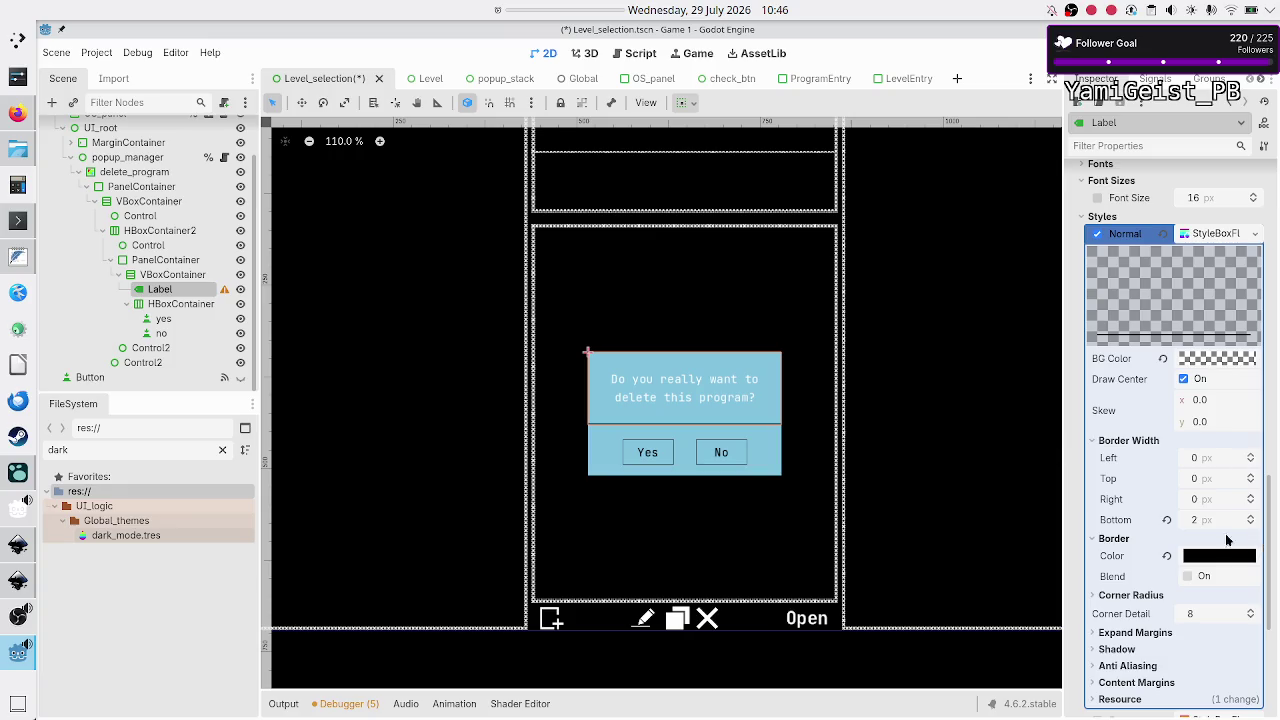
Step: Collapse the Label's Normal style and set its Font Color override to black
{"action": "scroll", "coordinate": [1165, 371], "scroll_direction": "up", "scroll_amount": 10}
{"action": "scroll", "coordinate": [1164, 371], "scroll_direction": "down", "scroll_amount": 10}
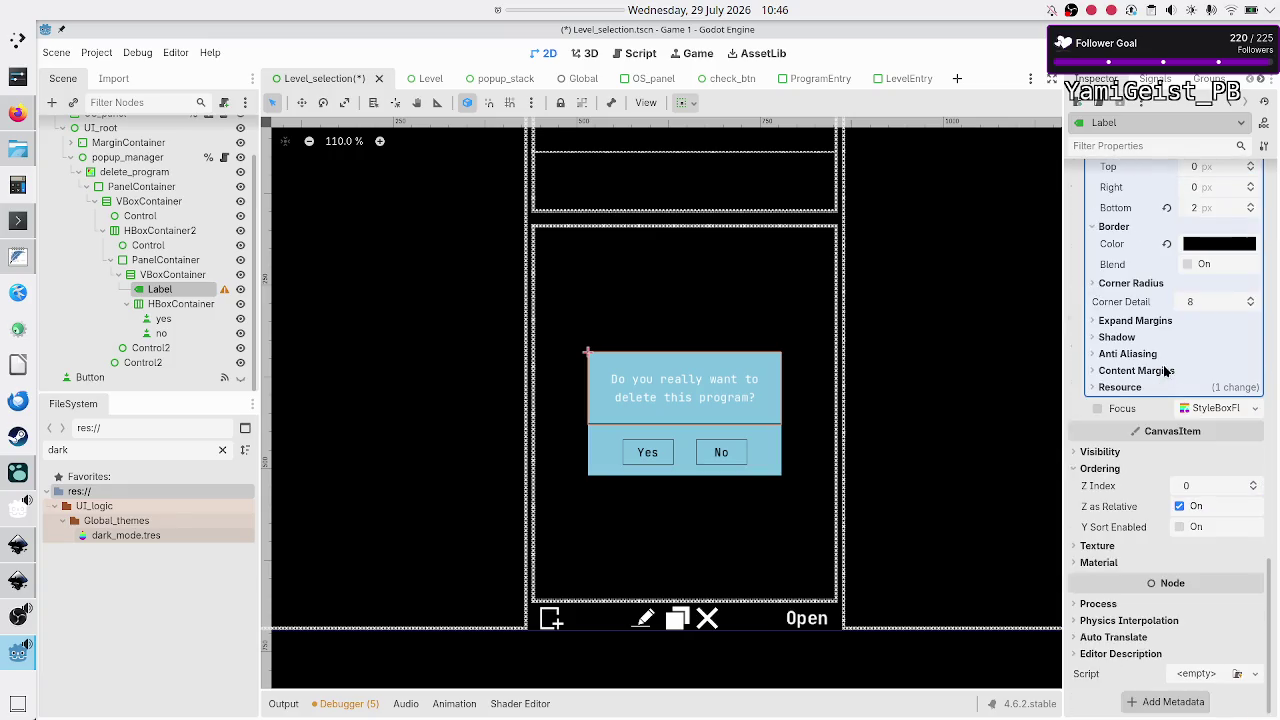
{"action": "scroll", "coordinate": [1164, 371], "scroll_direction": "down", "scroll_amount": 5}
{"action": "scroll", "coordinate": [1163, 365], "scroll_direction": "up", "scroll_amount": 2}
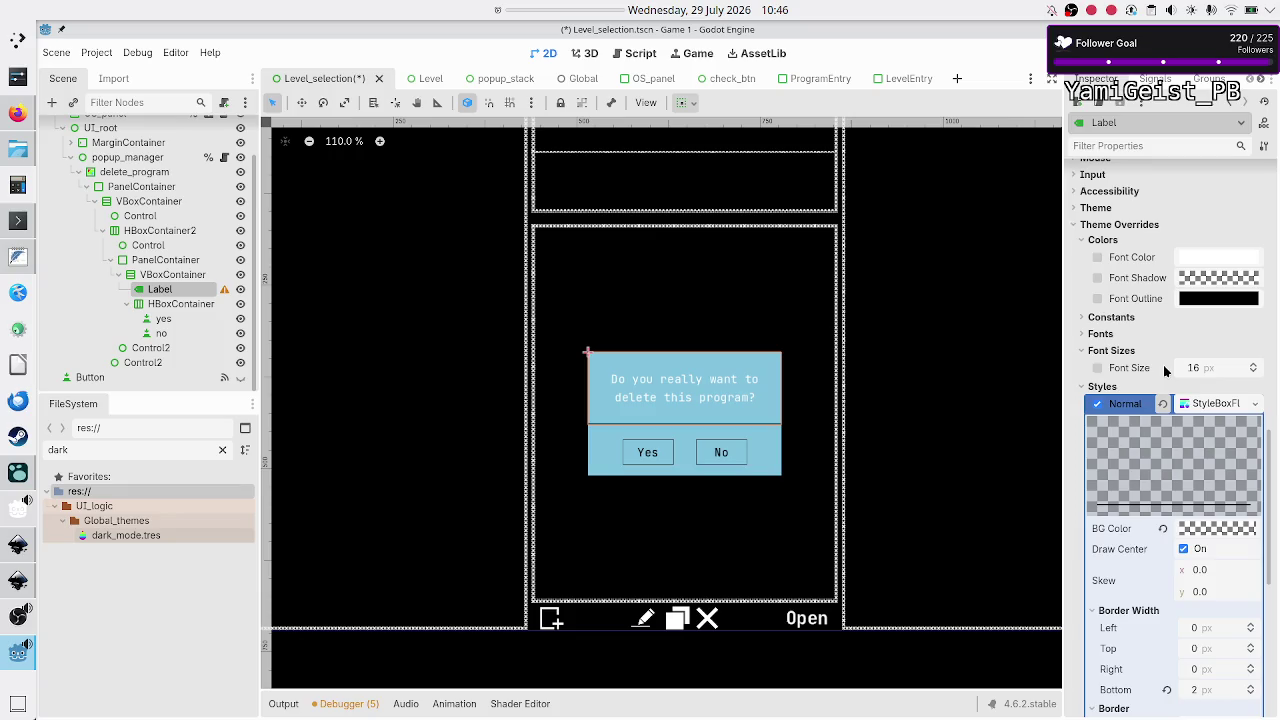
{"action": "left_click", "coordinate": [1210, 403]}
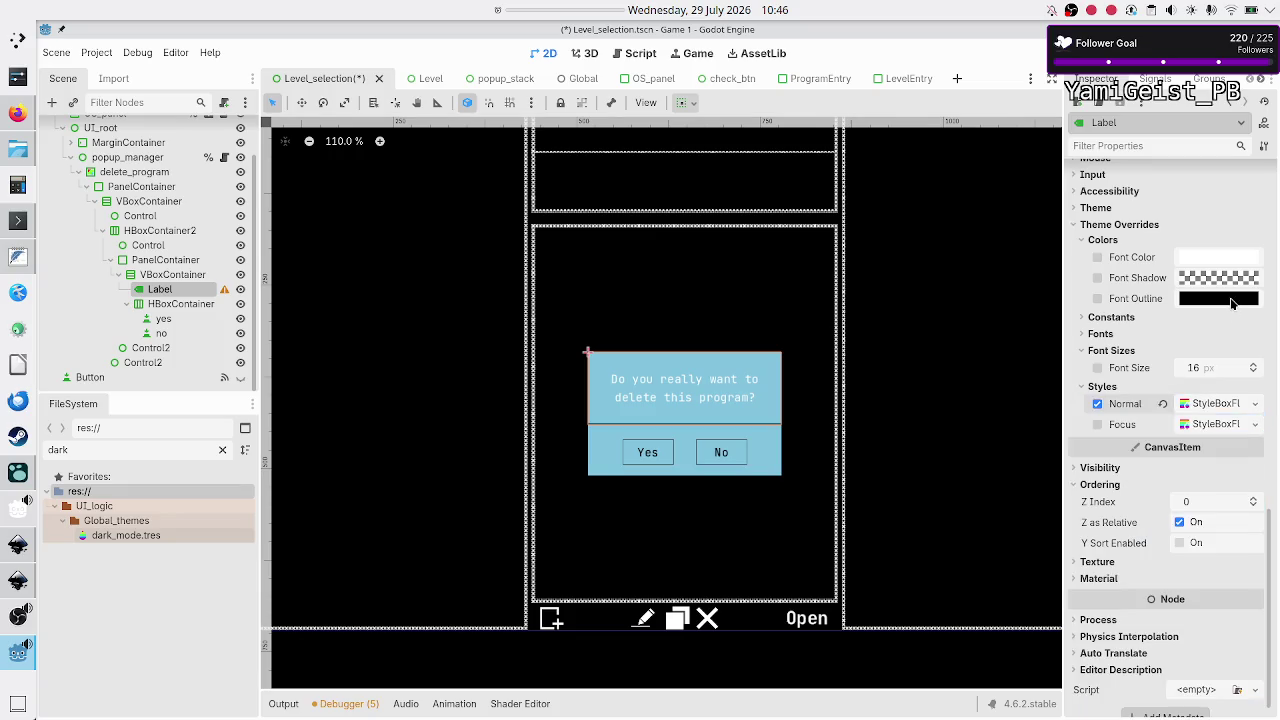
{"action": "left_click", "coordinate": [1198, 258]}
{"action": "type", "text": "b"}
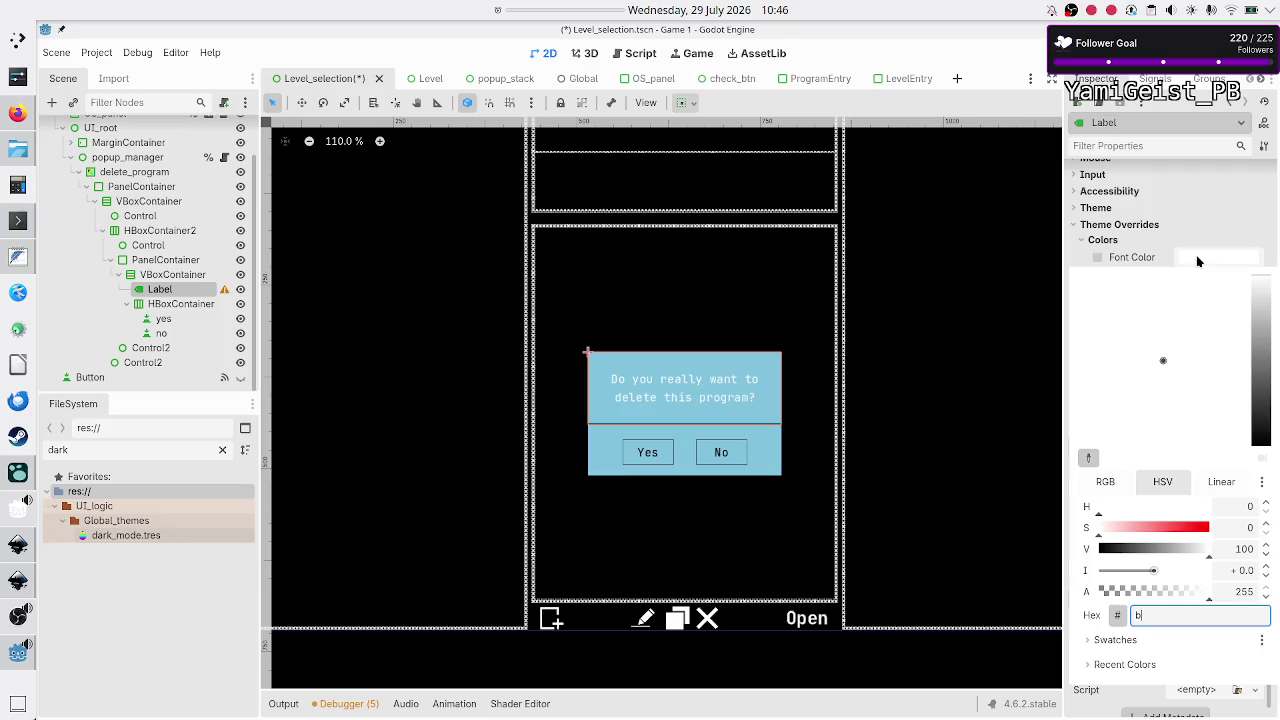
{"action": "type", "text": "lack"}
{"action": "key", "text": "Return"}
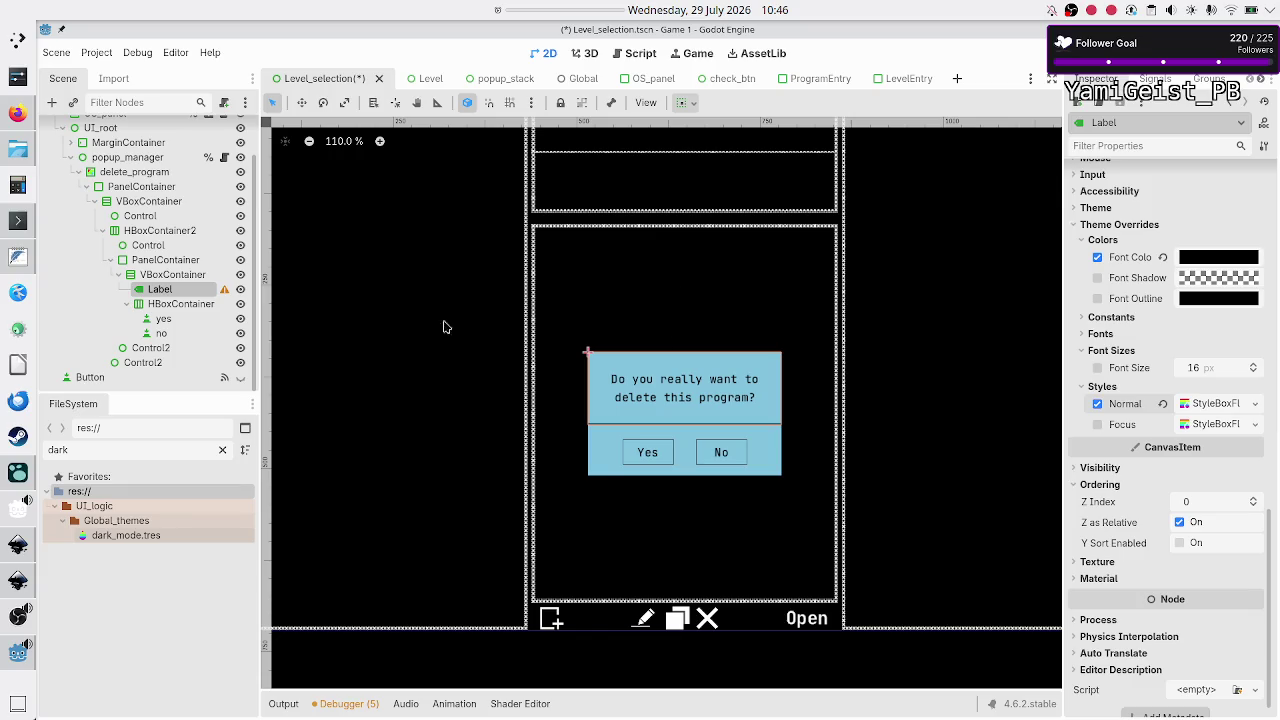
{"action": "left_click", "coordinate": [160, 318]}
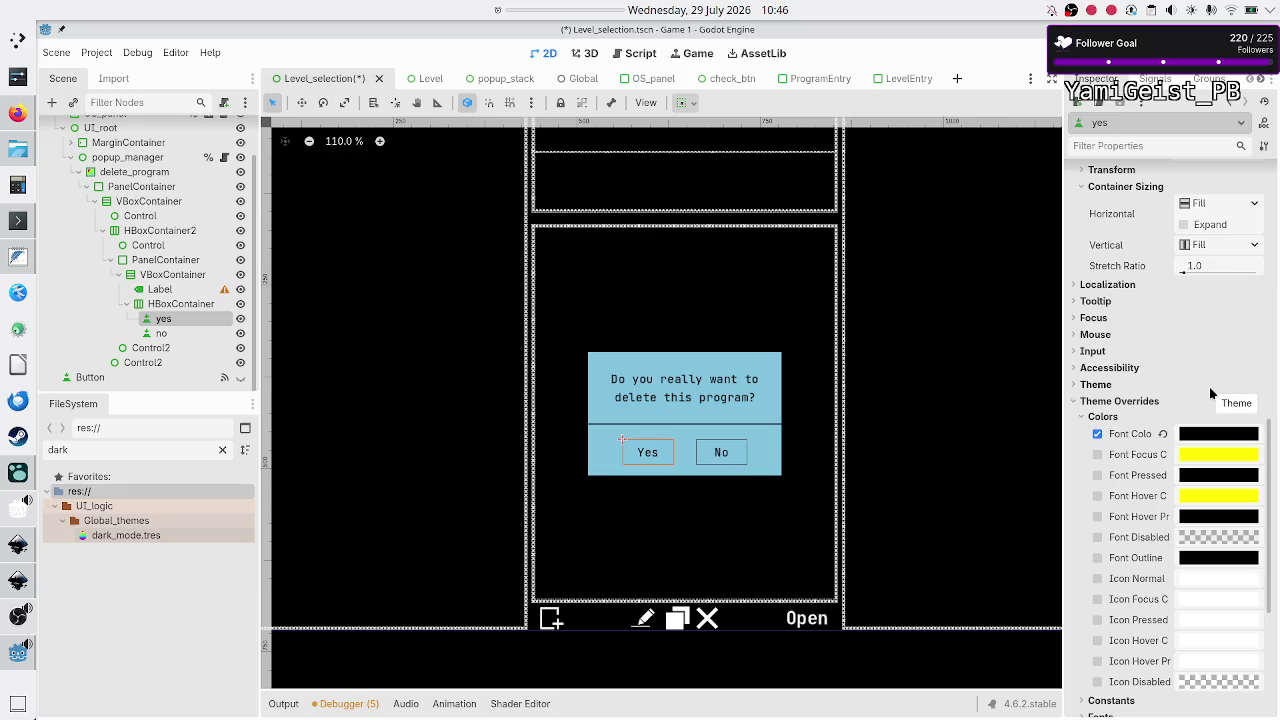
Step: Look through the Yes button's Theme Type Variation list and close it without choosing one
{"action": "scroll", "coordinate": [1210, 392], "scroll_direction": "up", "scroll_amount": 5}
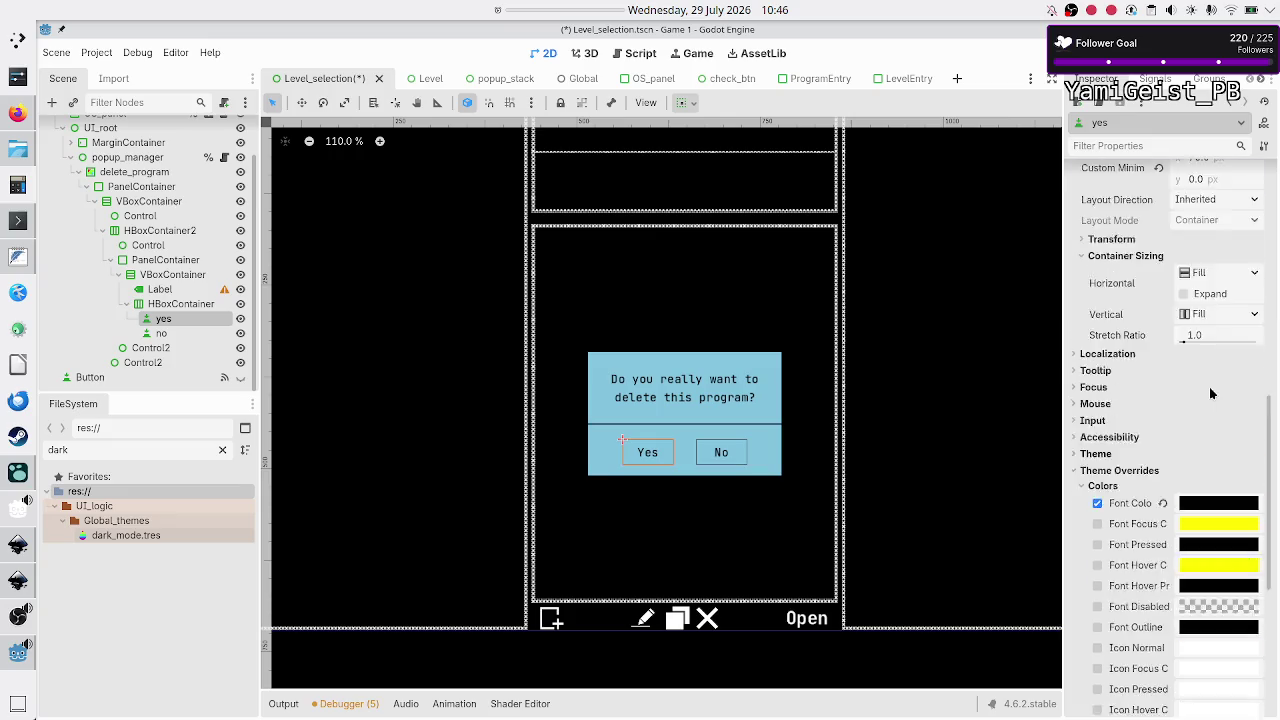
{"action": "scroll", "coordinate": [1210, 393], "scroll_direction": "down", "scroll_amount": 7}
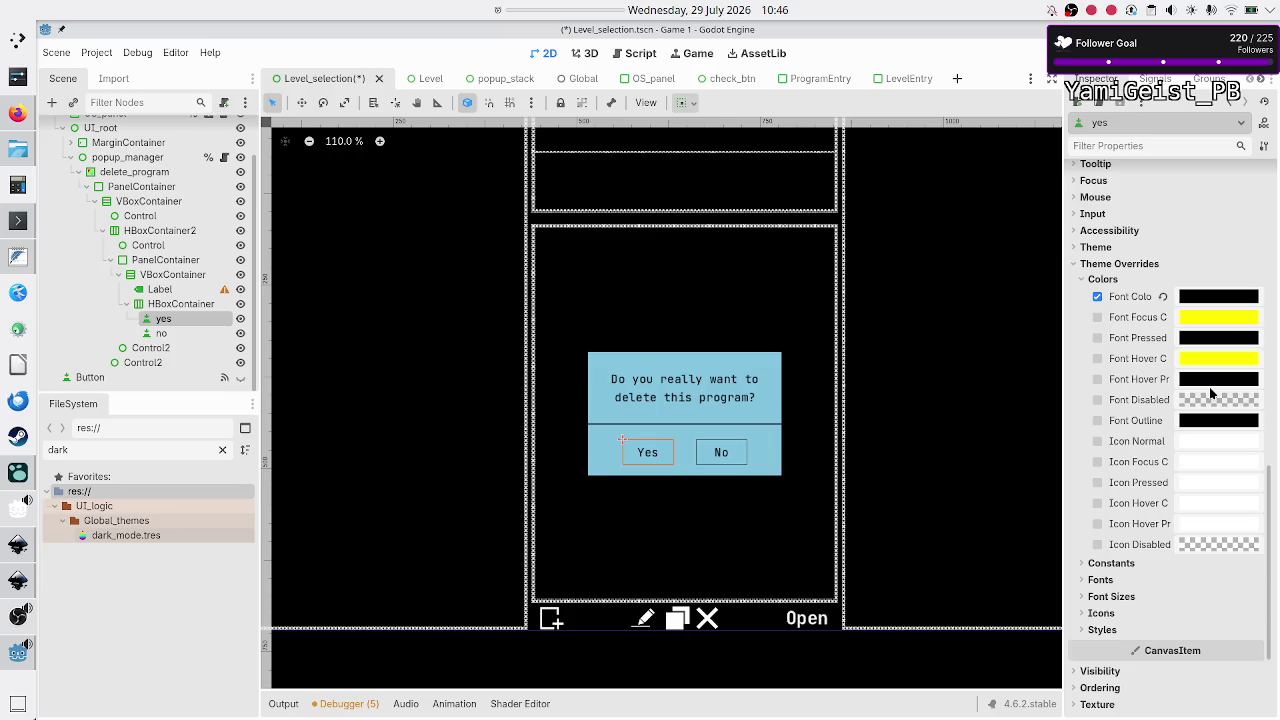
{"action": "scroll", "coordinate": [1157, 530], "scroll_direction": "up", "scroll_amount": 4}
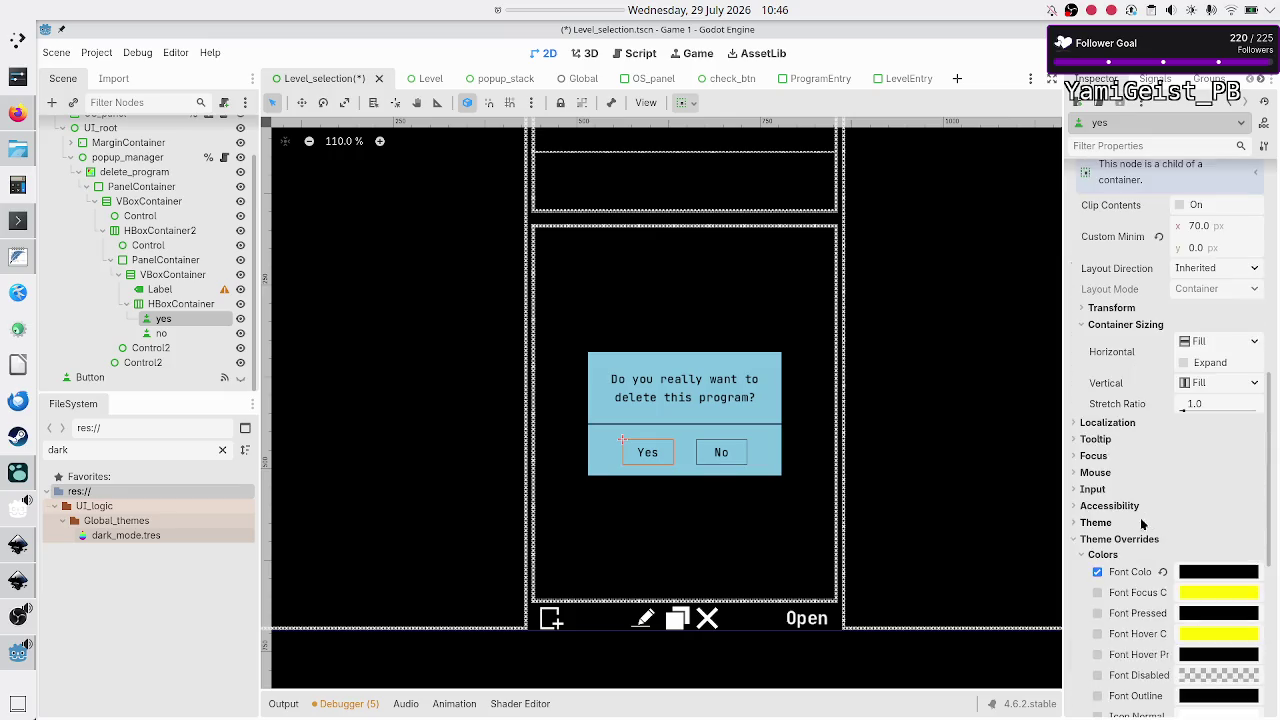
{"action": "left_click", "coordinate": [1103, 523]}
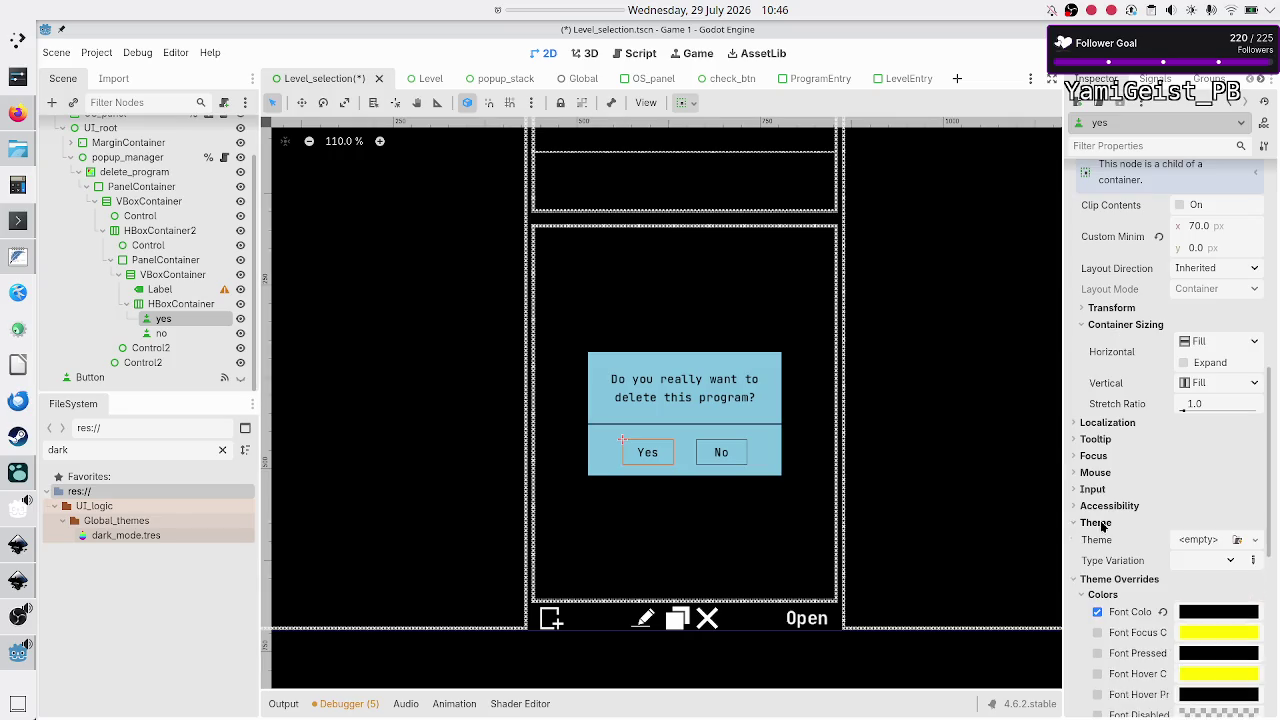
{"action": "left_click", "coordinate": [1232, 560]}
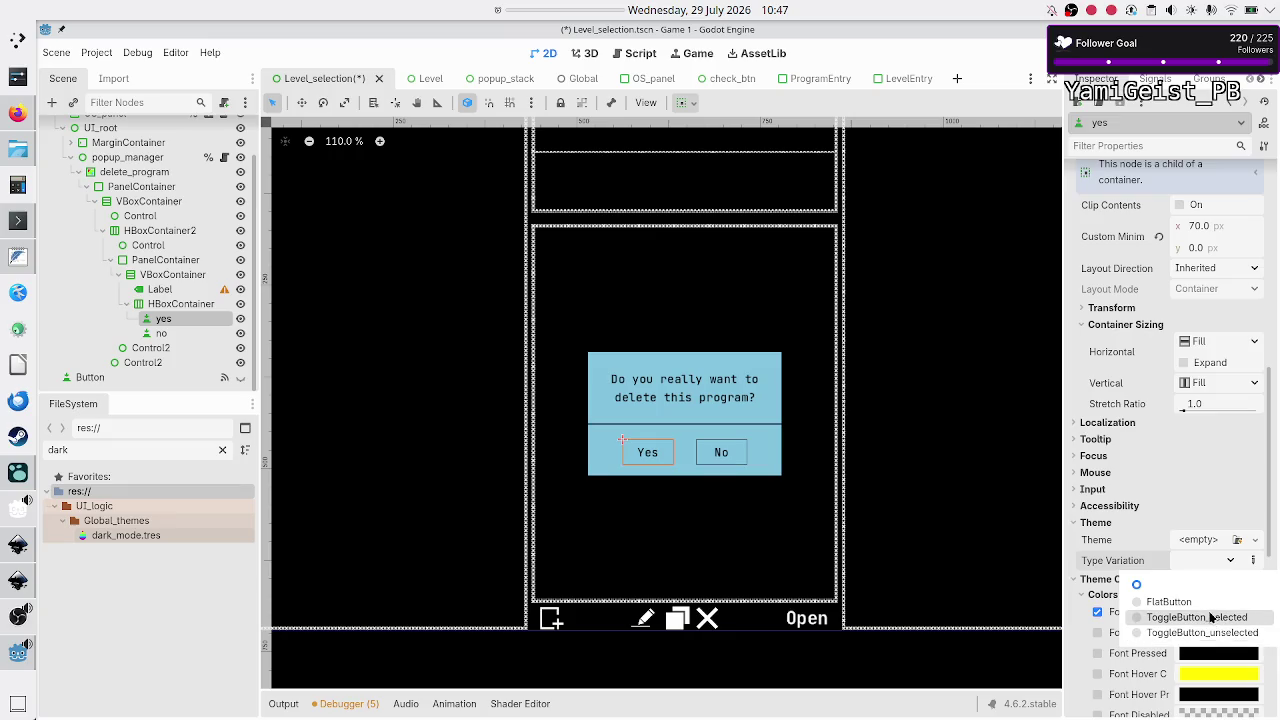
{"action": "left_click", "coordinate": [1210, 617]}
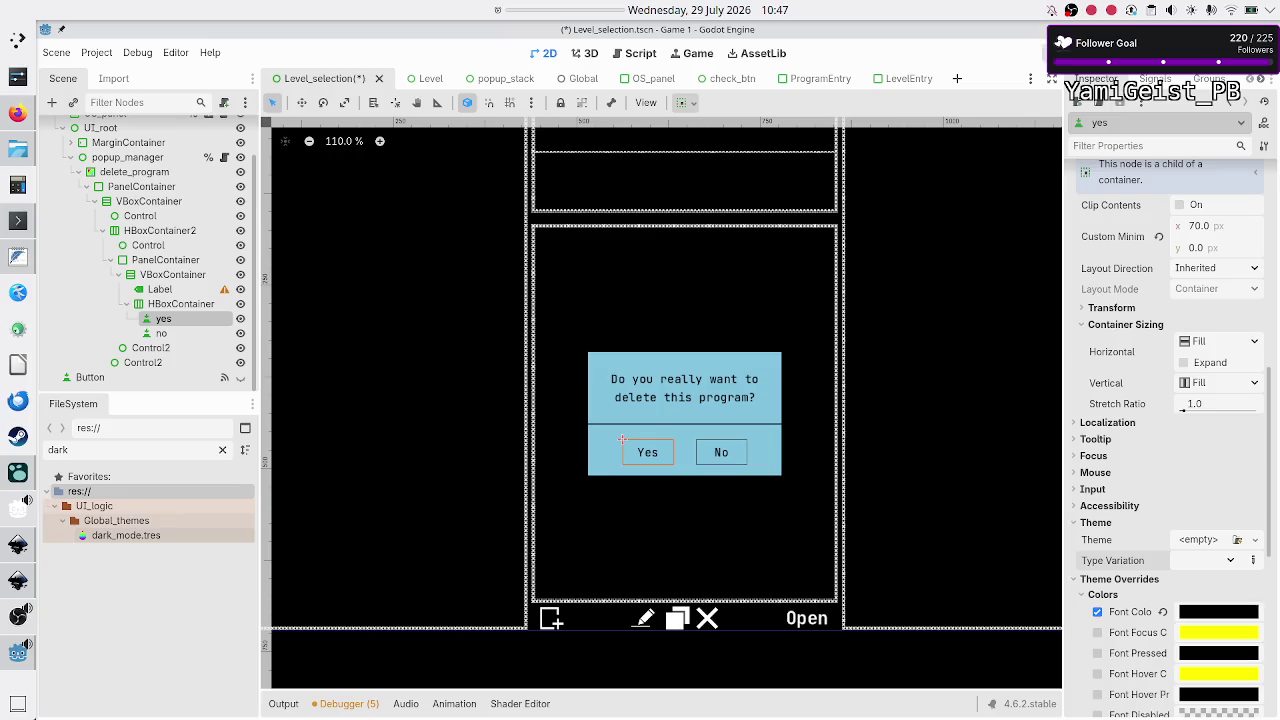
Step: Save the scene, test-run the game, then close the game window
{"action": "left_click", "coordinate": [1045, 53]}
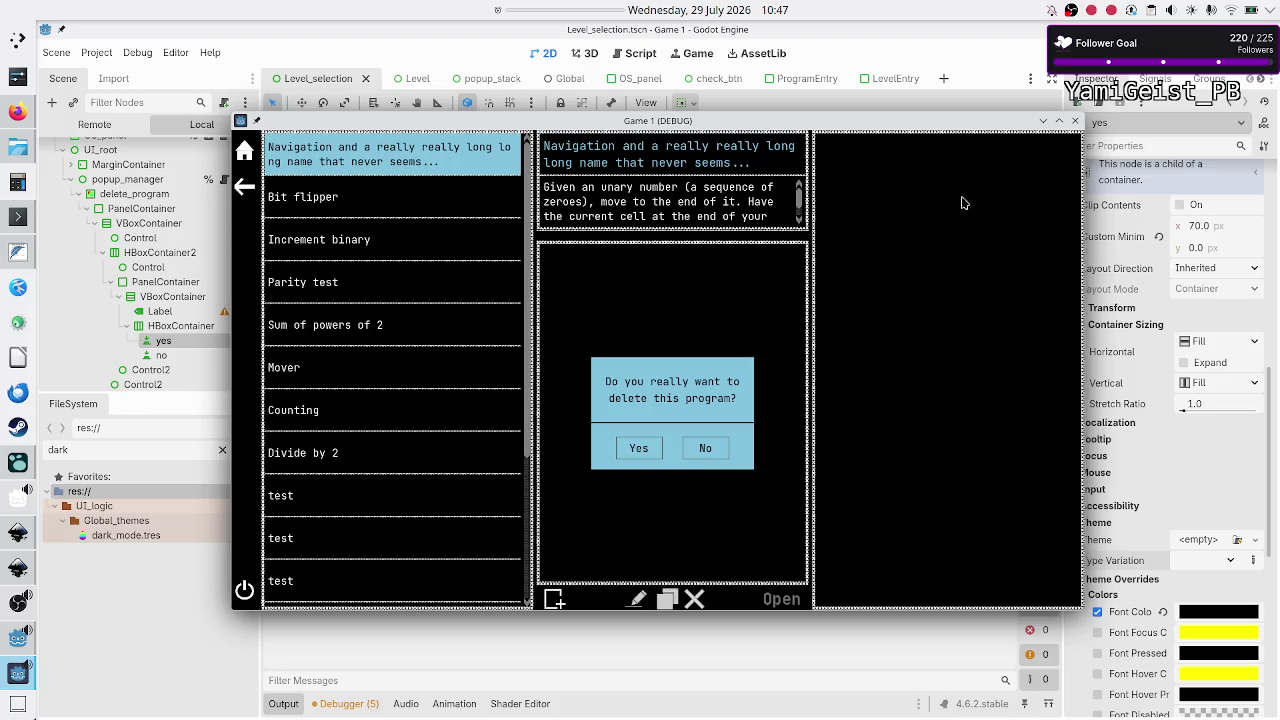
{"action": "left_click", "coordinate": [1075, 121]}
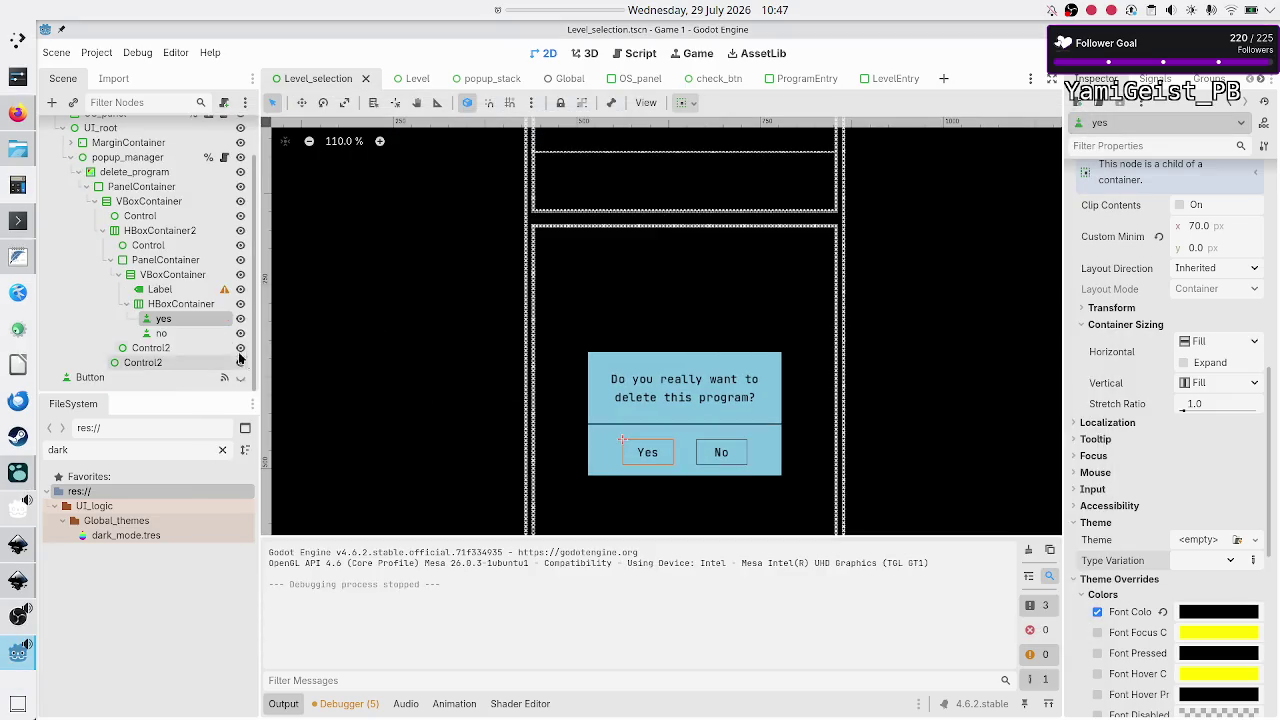
{"action": "left_click", "coordinate": [193, 280]}
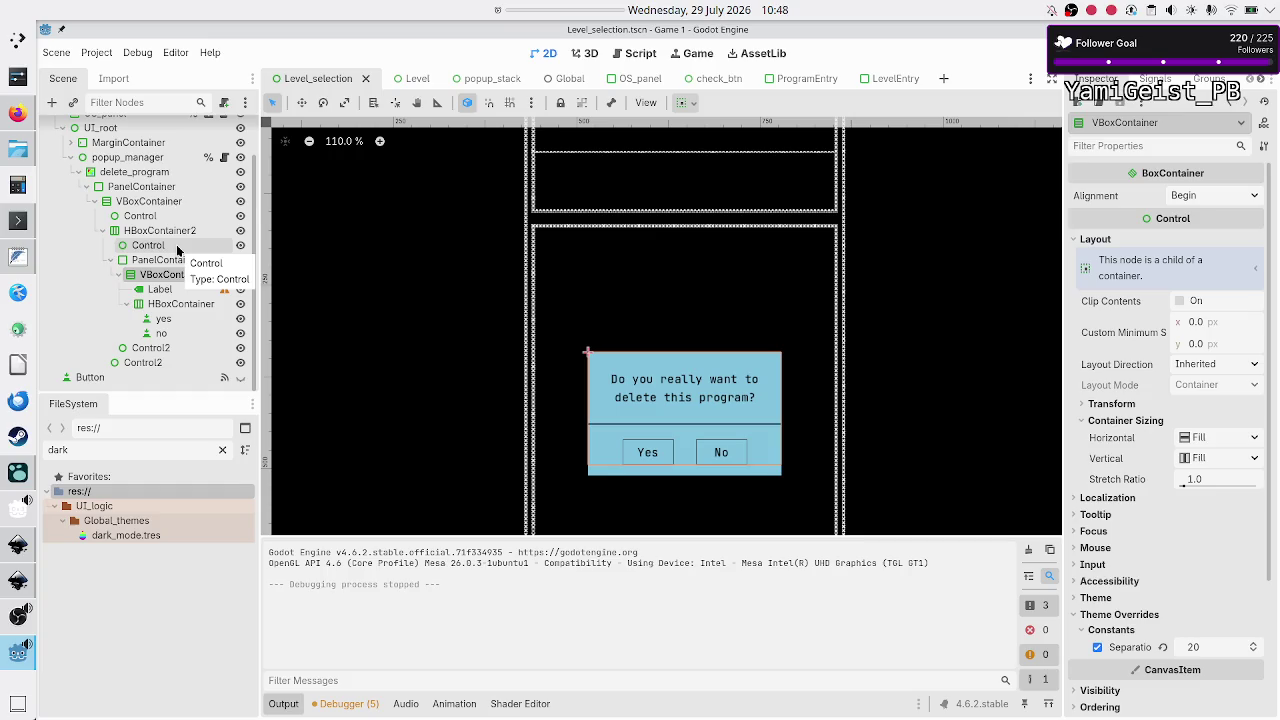
Step: Set the popup PanelContainer's stretch ratio to 5.0 and run the game to check it
{"action": "left_click", "coordinate": [161, 232]}
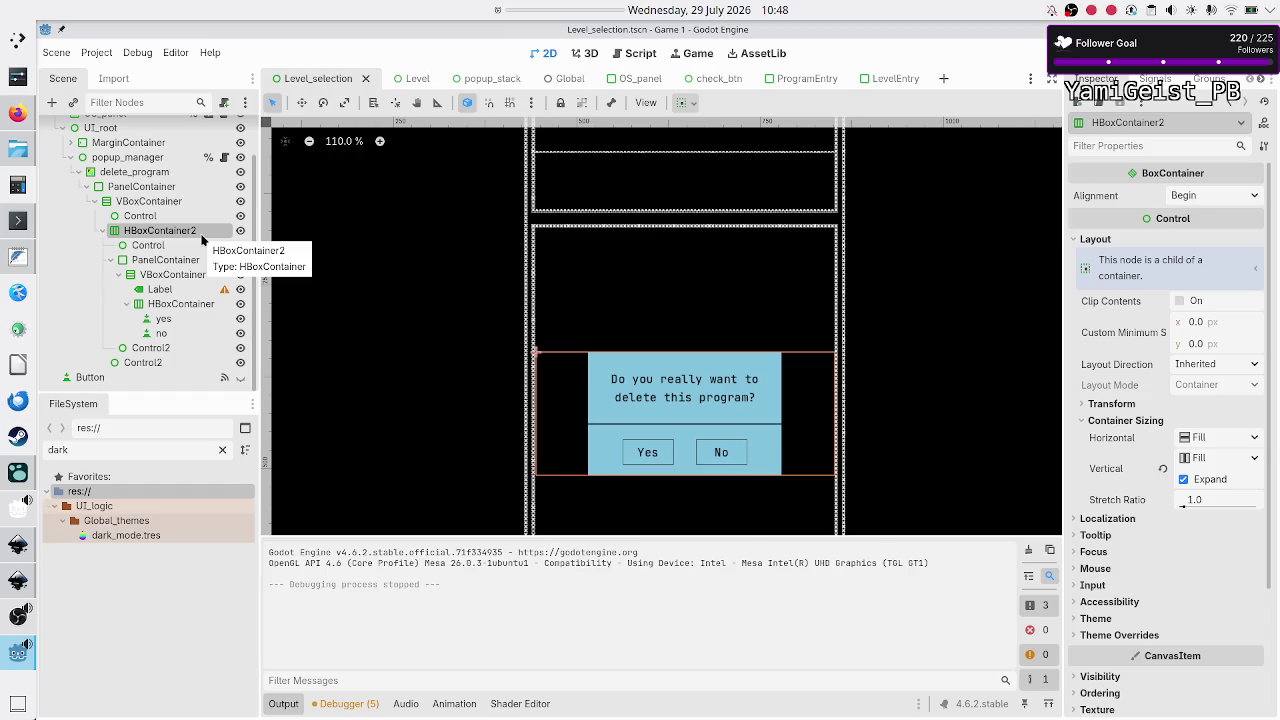
{"action": "left_click", "coordinate": [165, 260]}
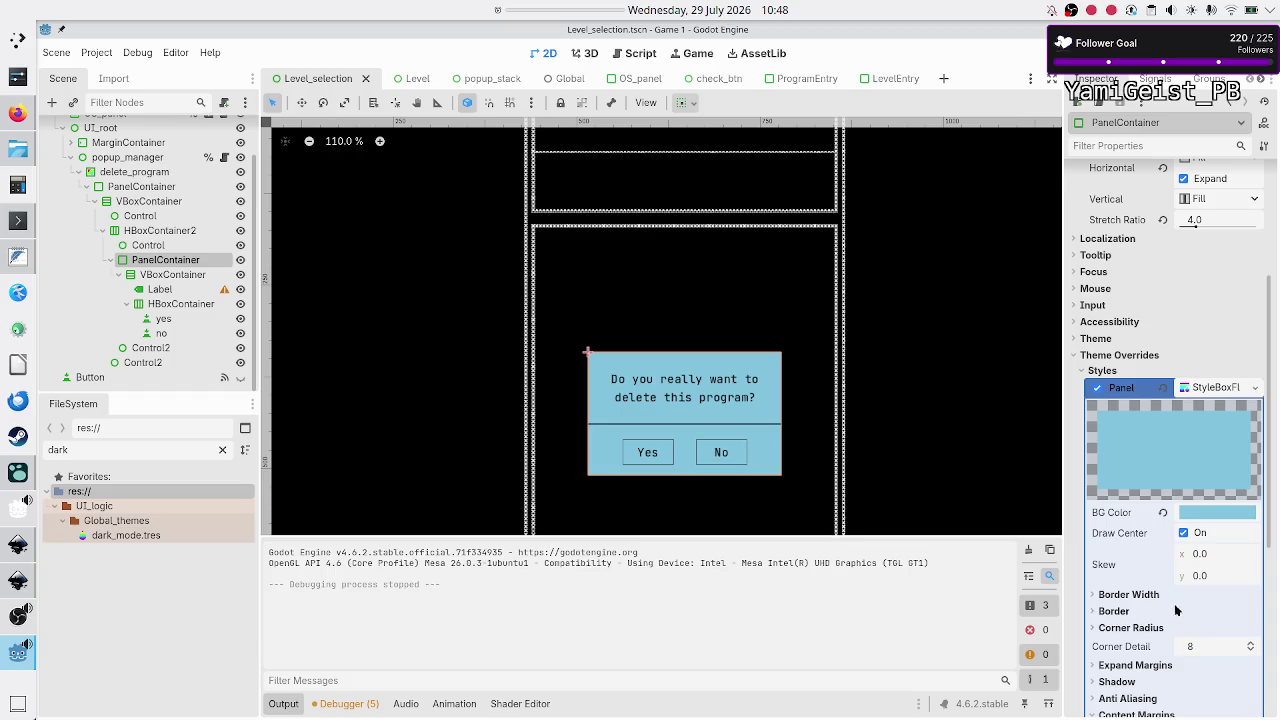
{"action": "scroll", "coordinate": [1176, 610], "scroll_direction": "down", "scroll_amount": 2}
{"action": "scroll", "coordinate": [1167, 588], "scroll_direction": "up", "scroll_amount": 9}
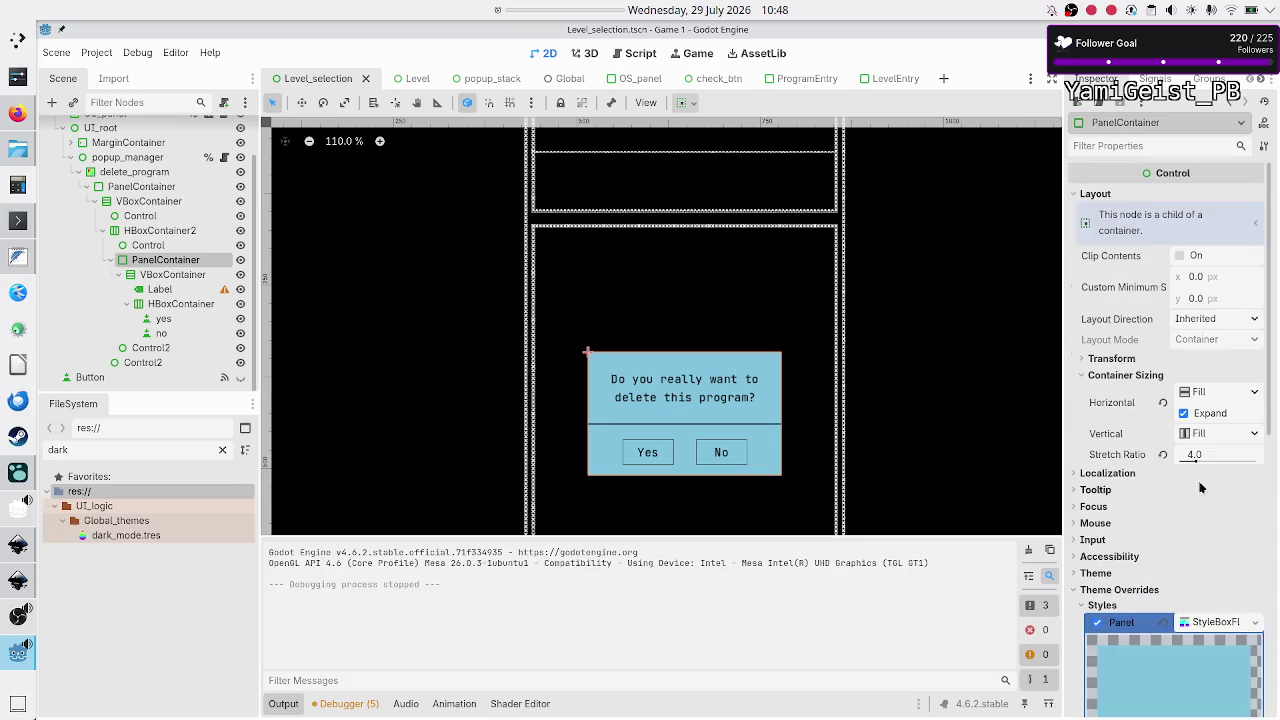
{"action": "mouse_move", "coordinate": [1216, 454]}
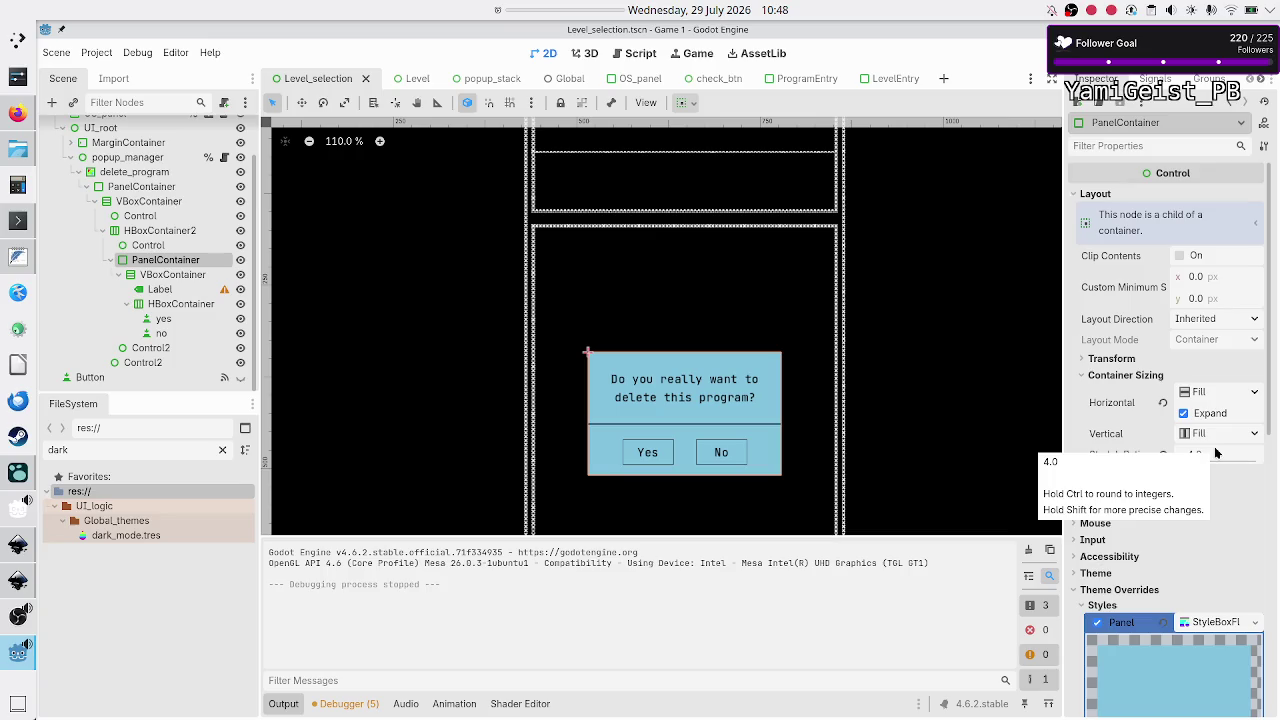
{"action": "left_click", "coordinate": [1212, 452]}
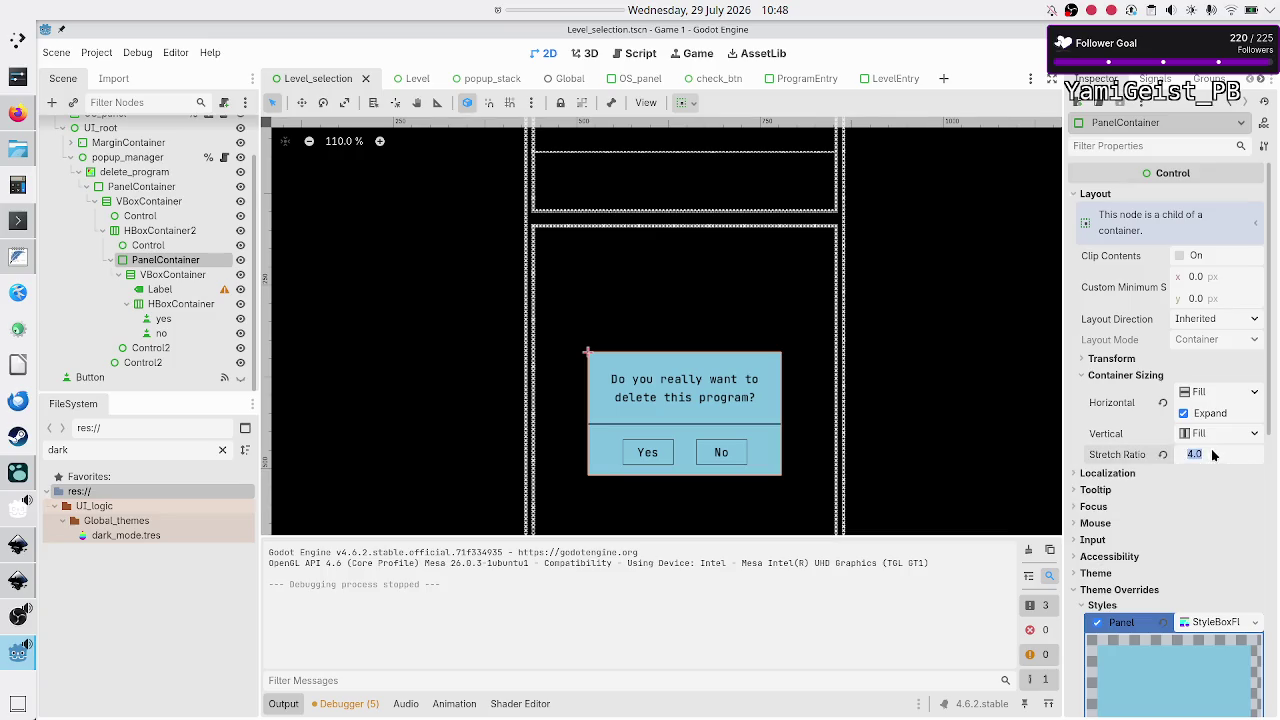
{"action": "type", "text": "5"}
{"action": "key", "text": "Return"}
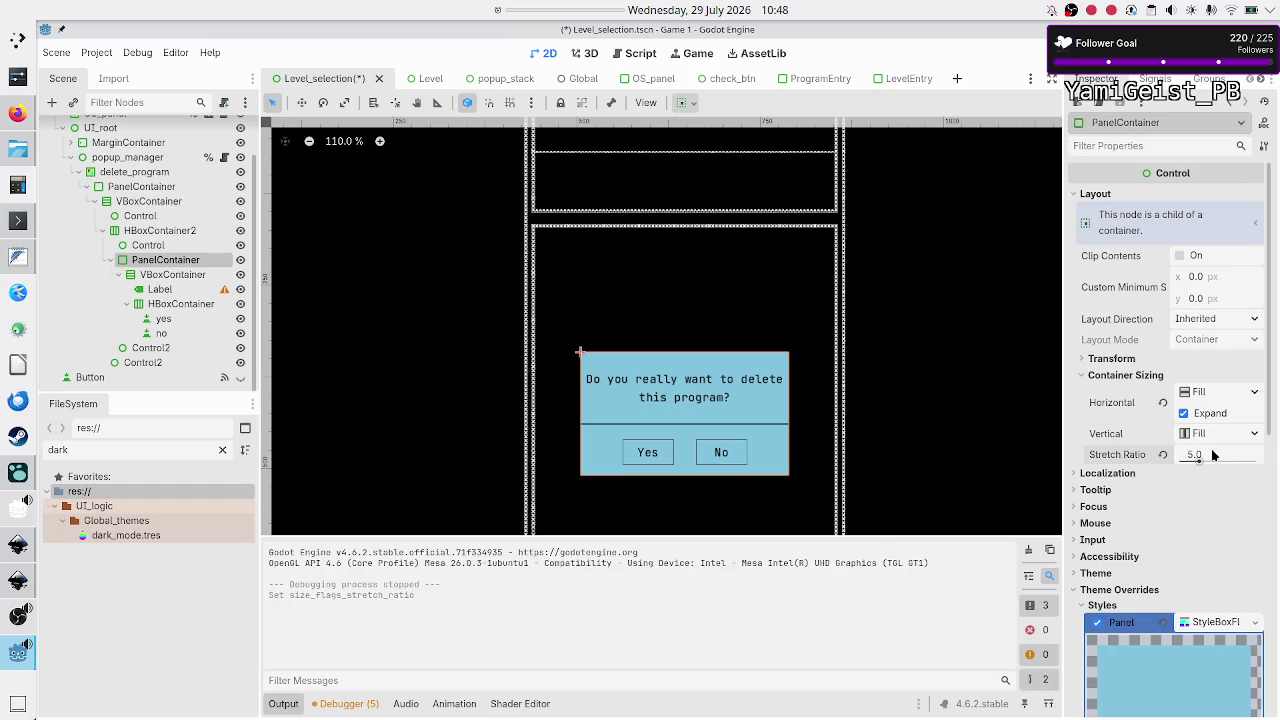
{"action": "key", "text": "F6"}
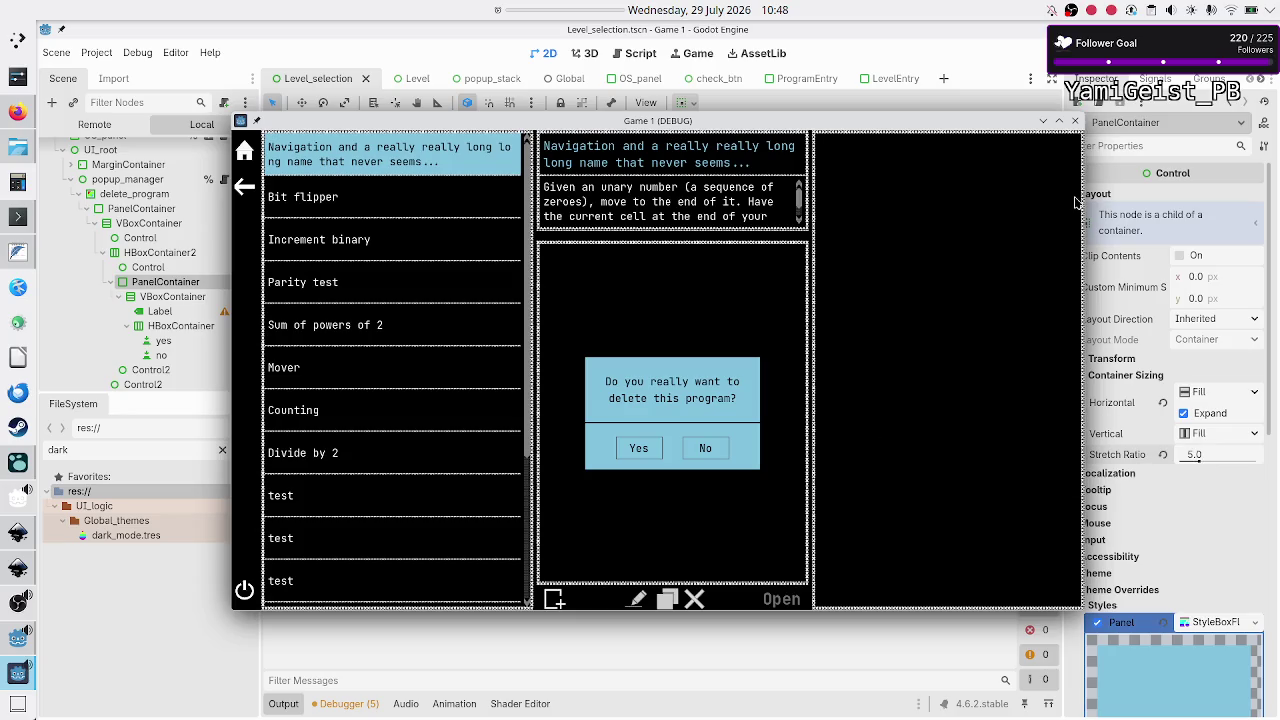
Step: Reposition the running game window beside the editor and keep it always on top
{"action": "mouse_move", "coordinate": [1000, 127]}
{"action": "left_mouse_down"}
{"action": "mouse_move", "coordinate": [945, 356]}
{"action": "mouse_move", "coordinate": [962, 478]}
{"action": "mouse_move", "coordinate": [979, 479]}
{"action": "left_mouse_up"}
{"action": "scroll", "coordinate": [955, 325], "scroll_direction": "down", "scroll_amount": 3}
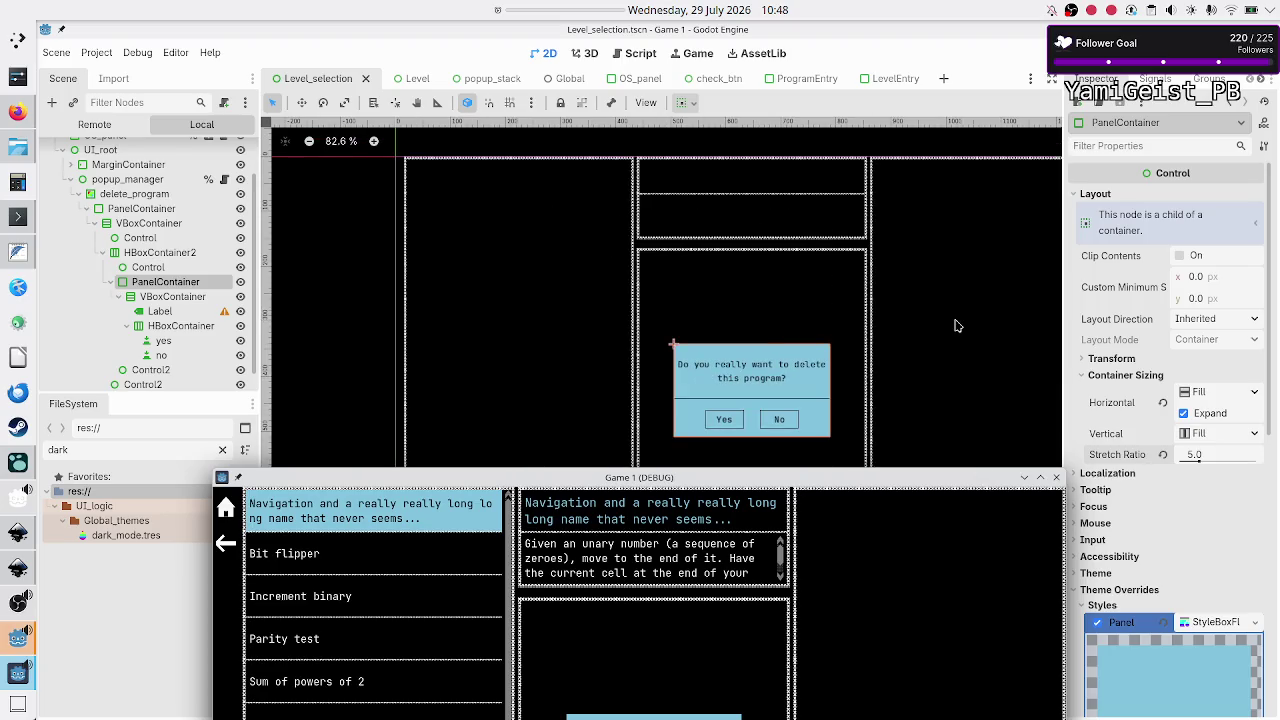
{"action": "mouse_move", "coordinate": [869, 477]}
{"action": "left_mouse_down"}
{"action": "mouse_move", "coordinate": [737, 328]}
{"action": "mouse_move", "coordinate": [725, 181]}
{"action": "left_mouse_up"}
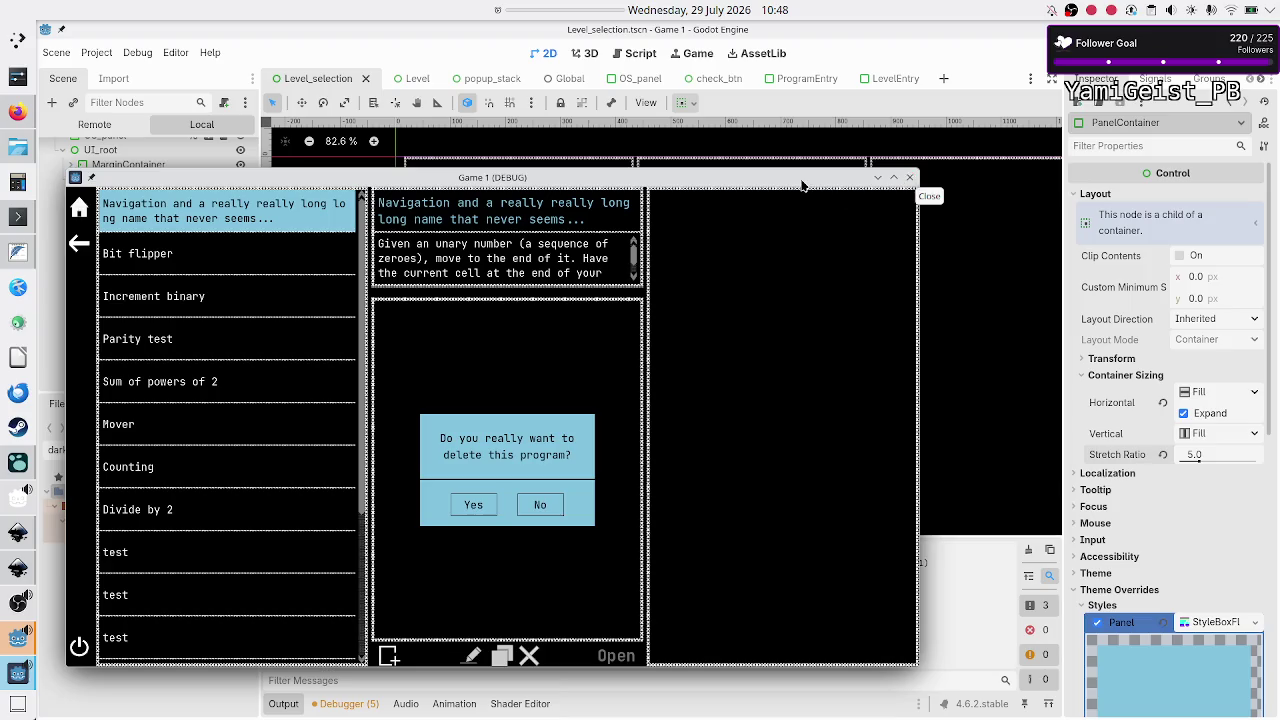
{"action": "left_click_drag", "start_coordinate": [802, 186], "coordinate": [902, 203]}
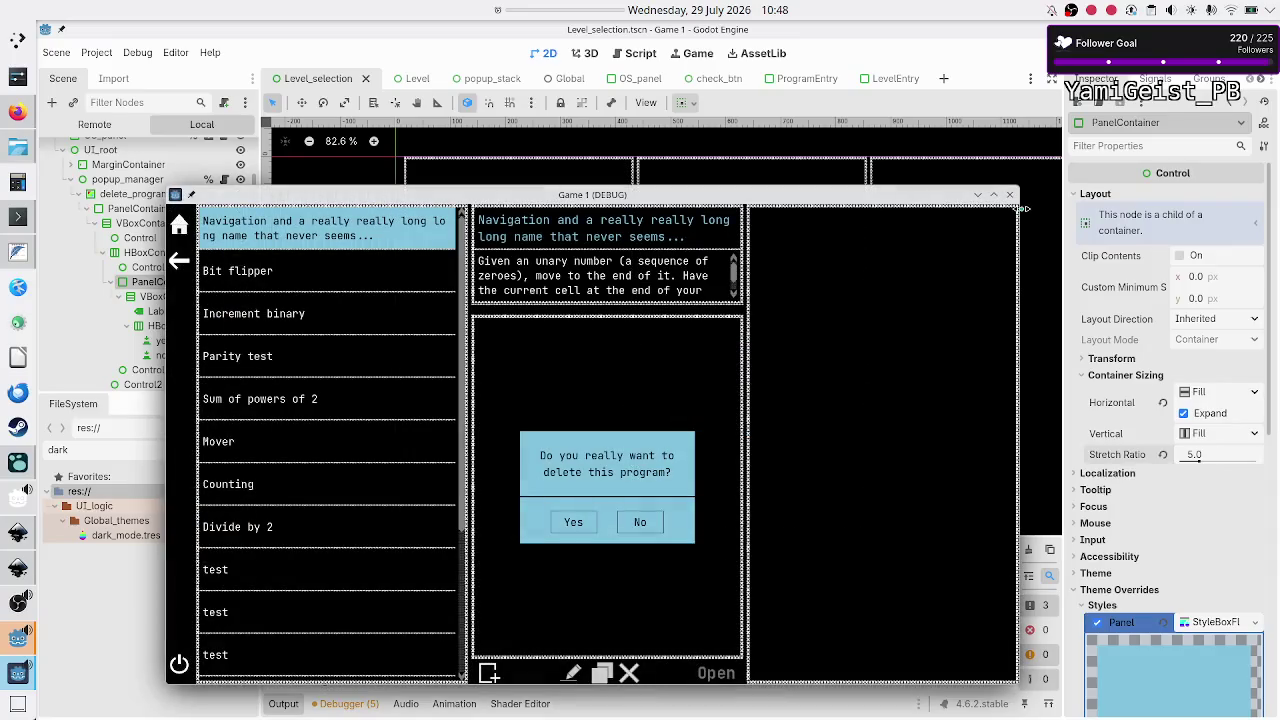
{"action": "right_click", "coordinate": [931, 203]}
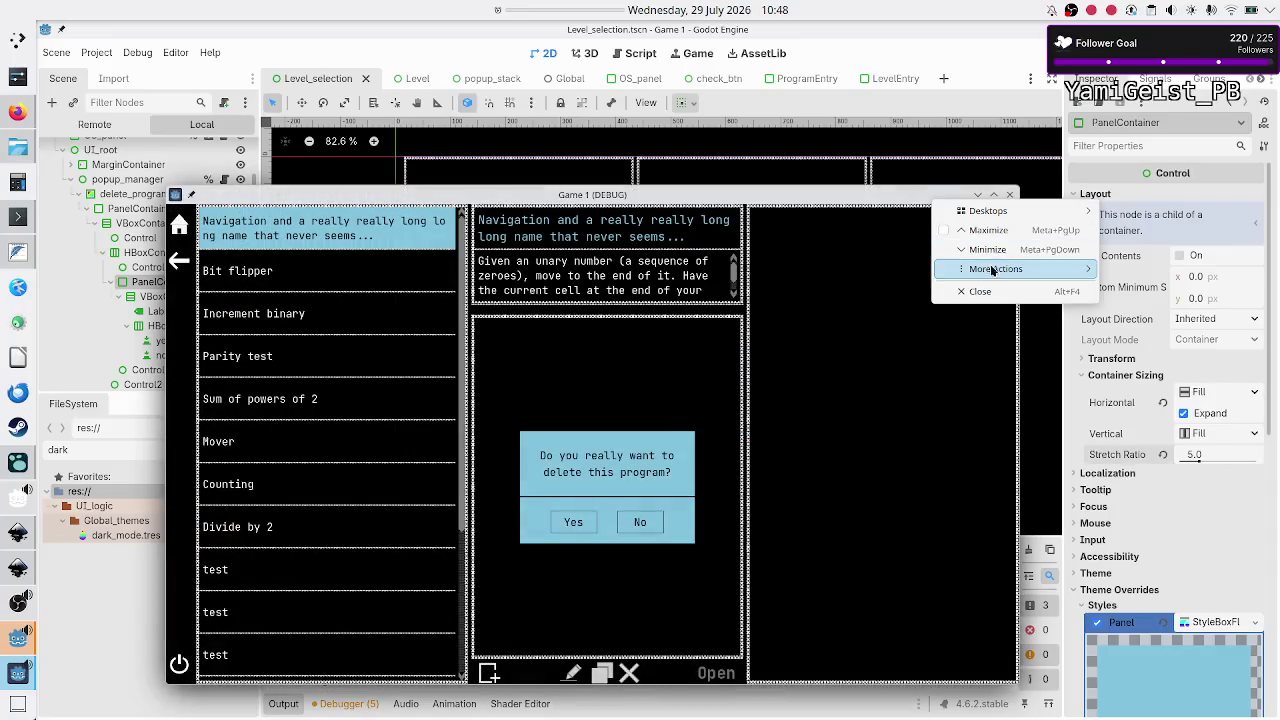
{"action": "mouse_move", "coordinate": [994, 270]}
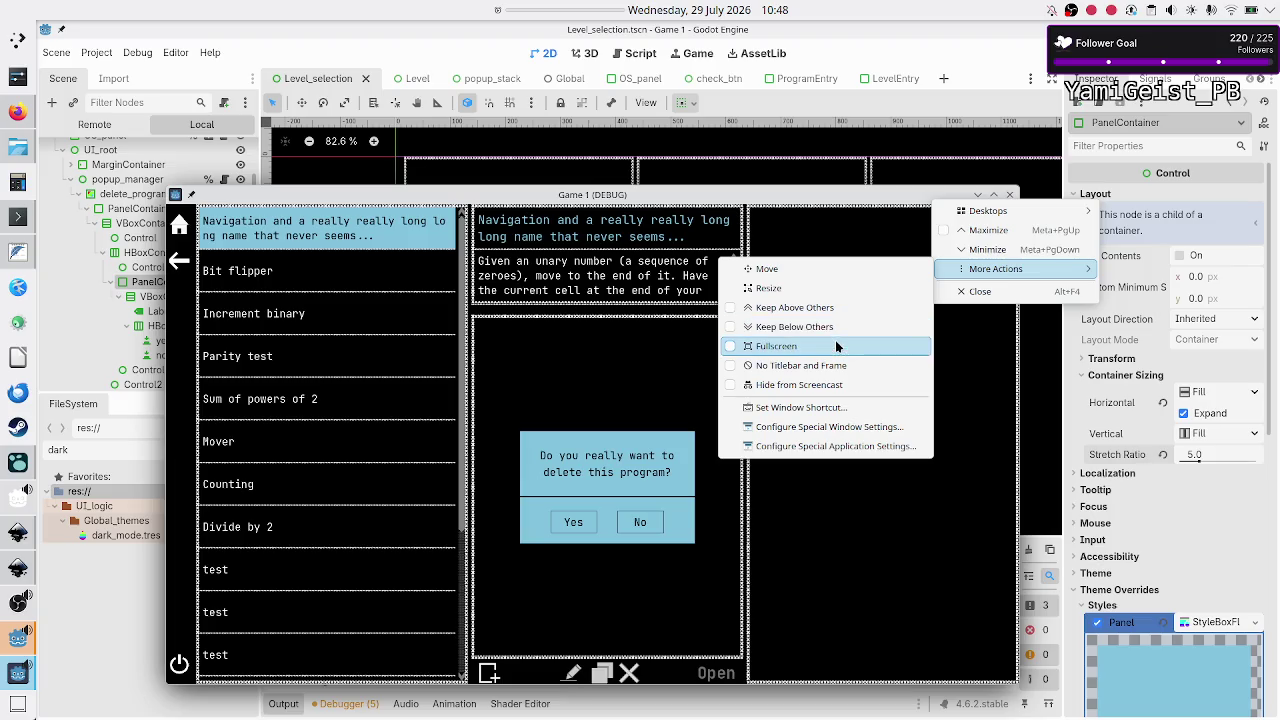
{"action": "left_click", "coordinate": [841, 308]}
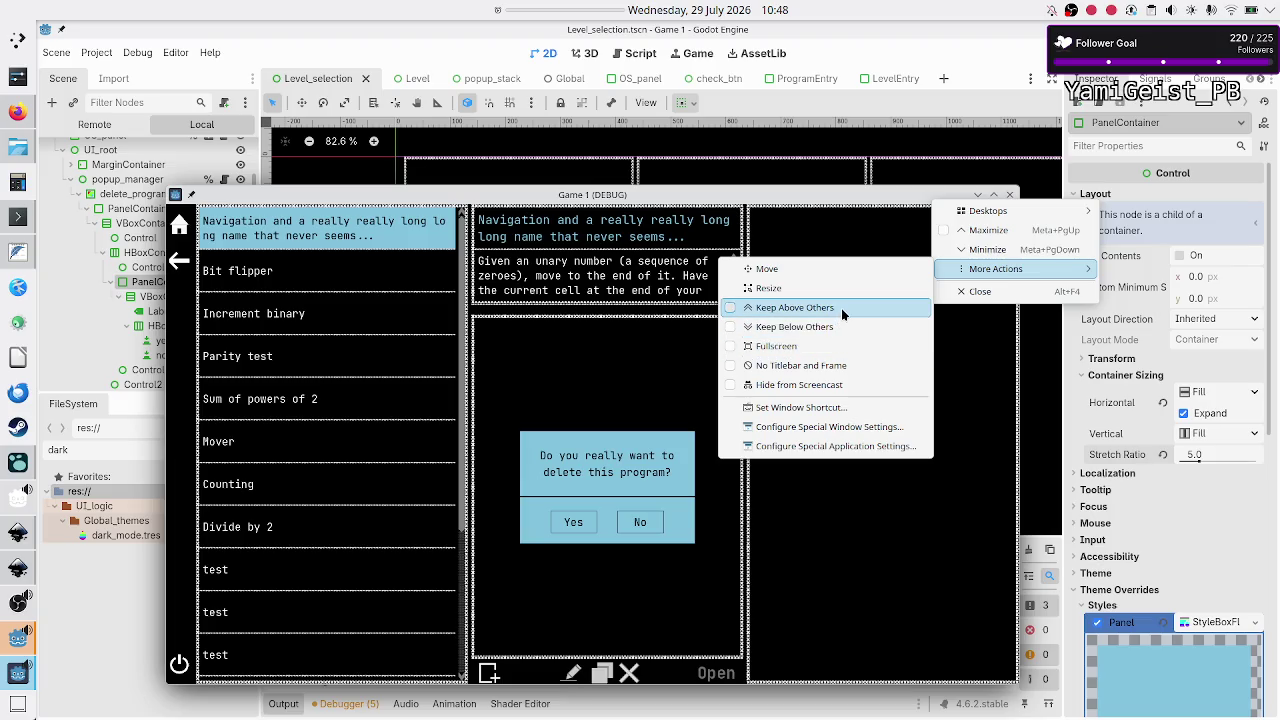
Step: Try panel stretch ratios of 3, 6 and 9 while watching the running game
{"action": "left_click", "coordinate": [1226, 456]}
{"action": "type", "text": "3"}
{"action": "key", "text": "Return"}
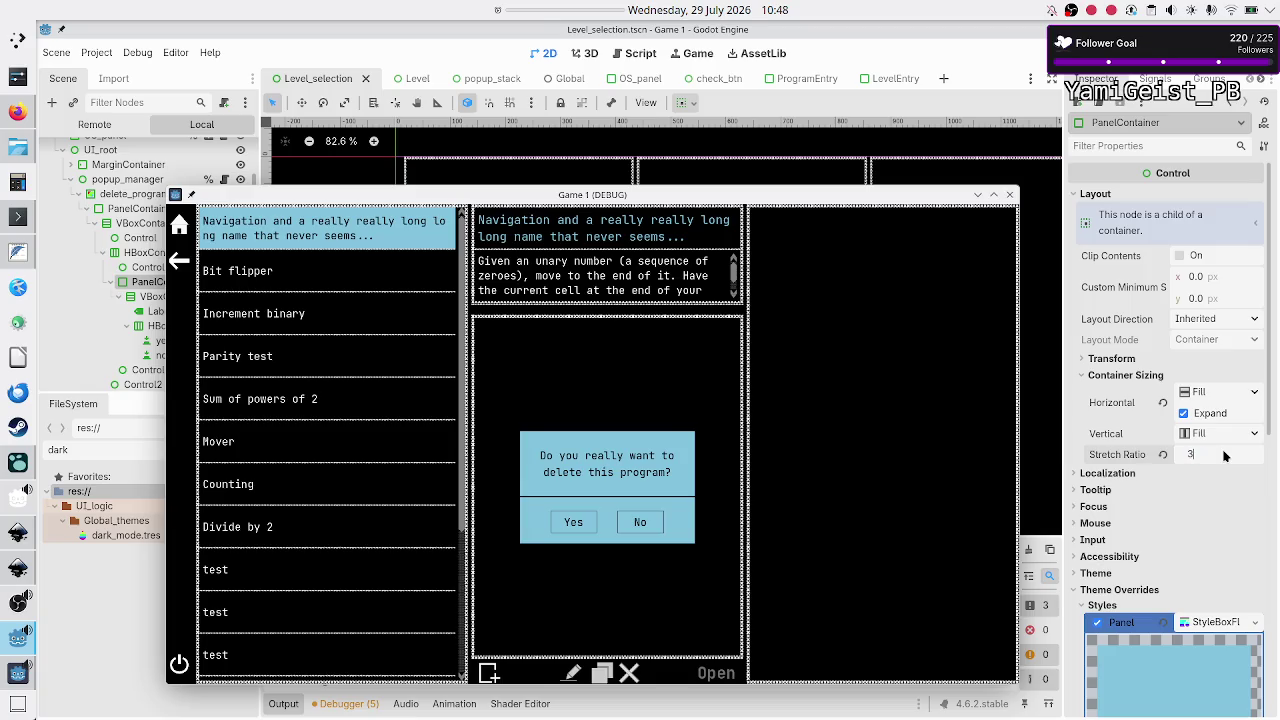
{"action": "left_click", "coordinate": [1225, 456]}
{"action": "type", "text": "6"}
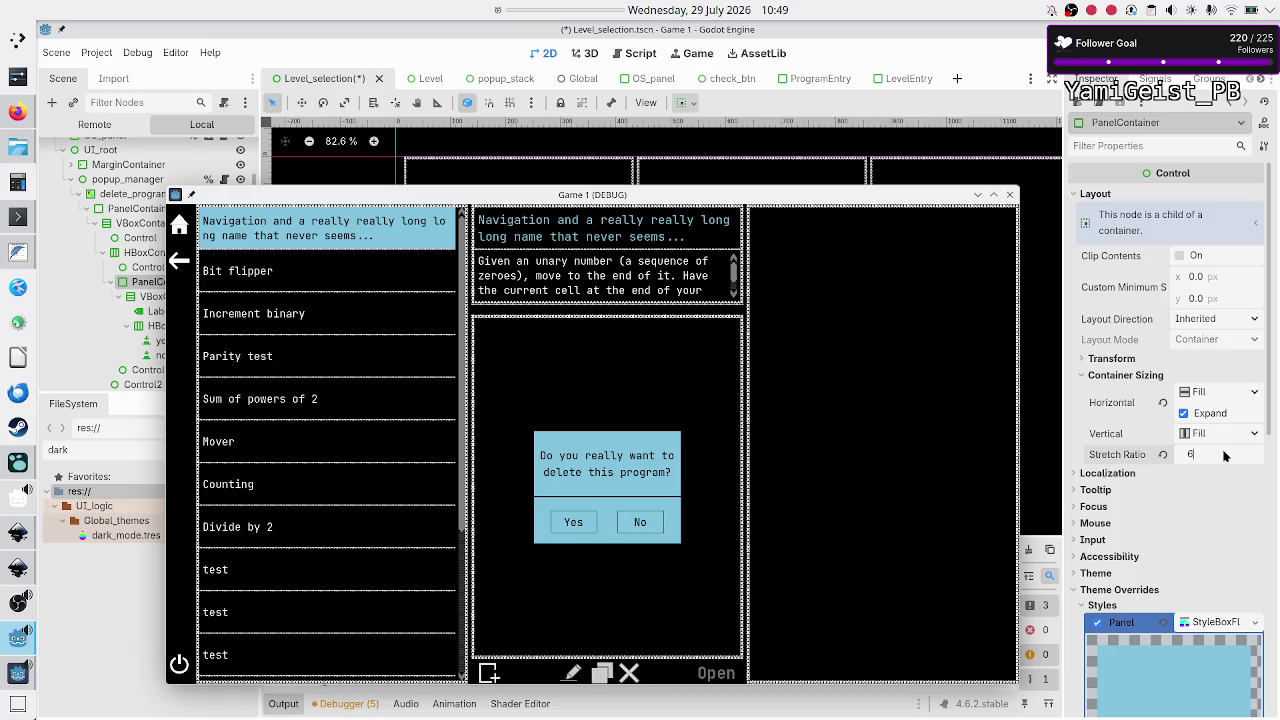
{"action": "key", "text": "Return"}
{"action": "left_click", "coordinate": [1224, 456]}
{"action": "type", "text": "9"}
{"action": "key", "text": "Return"}
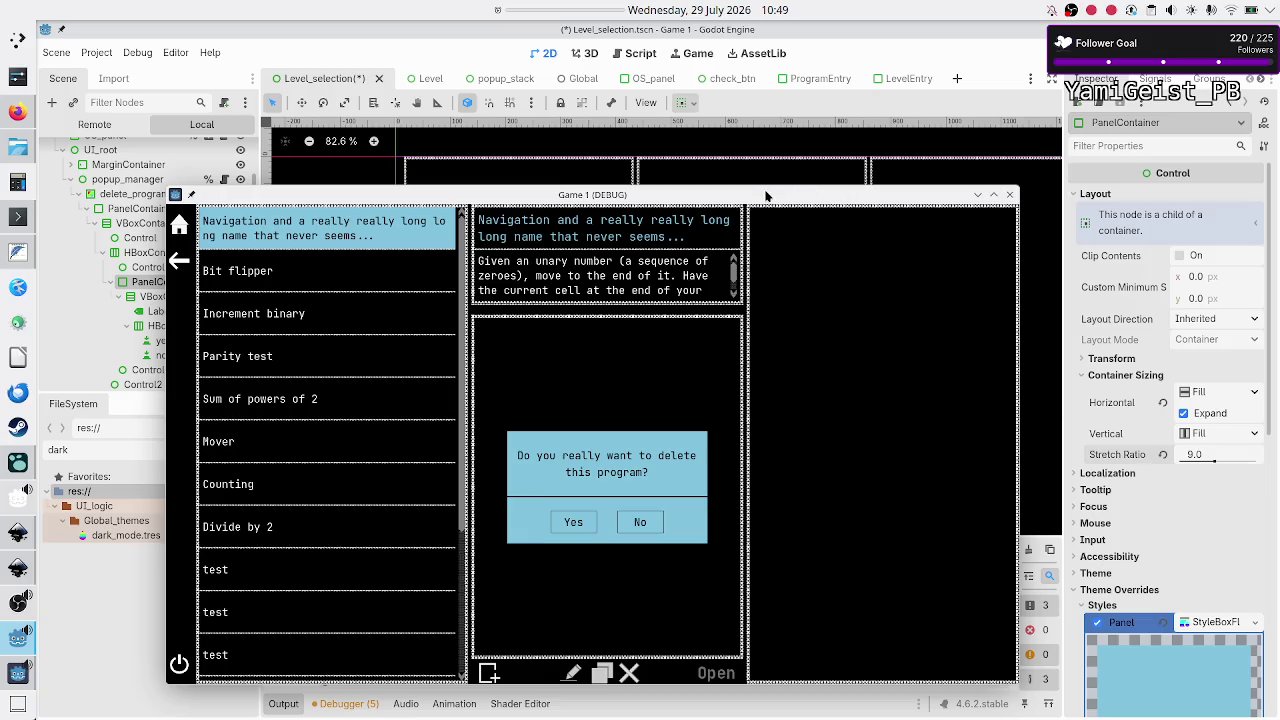
Step: Settle on a stretch ratio of 10 and stop the running game with F8
{"action": "mouse_move", "coordinate": [763, 197]}
{"action": "left_mouse_down"}
{"action": "mouse_move", "coordinate": [746, 220]}
{"action": "mouse_move", "coordinate": [726, 417]}
{"action": "mouse_move", "coordinate": [773, 171]}
{"action": "left_mouse_up"}
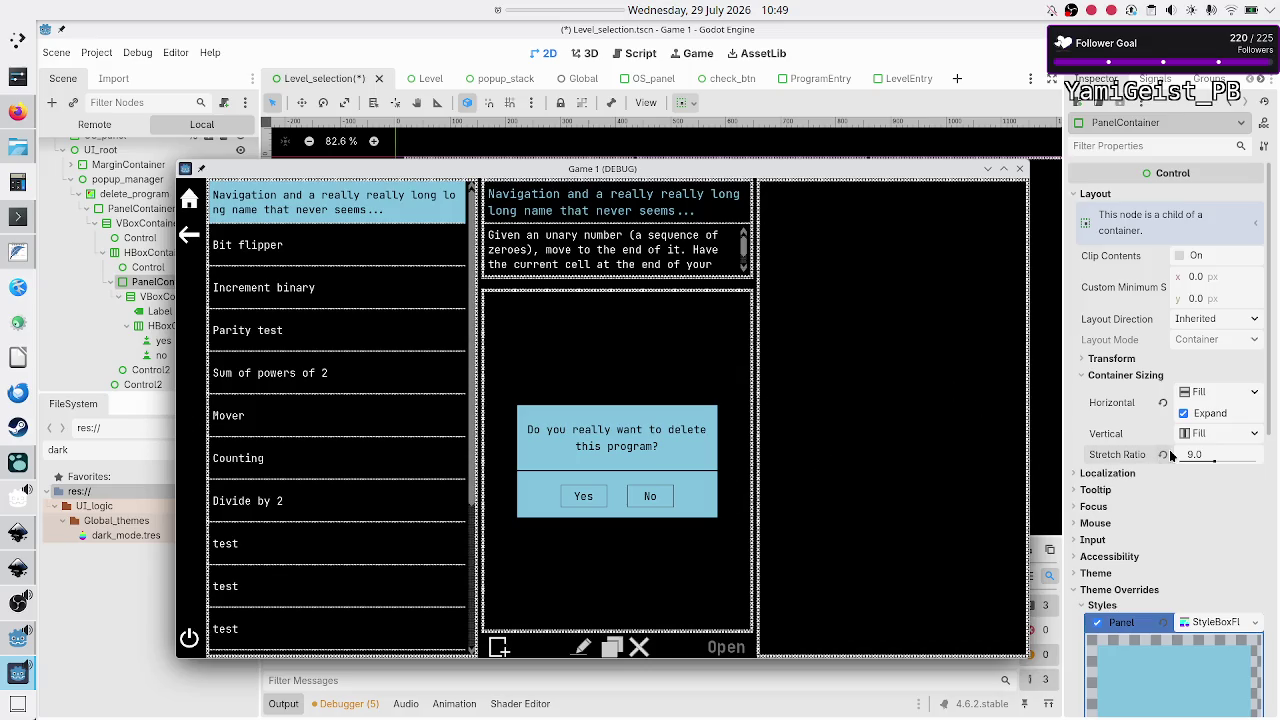
{"action": "left_click", "coordinate": [1212, 456]}
{"action": "type", "text": "10"}
{"action": "key", "text": "Return"}
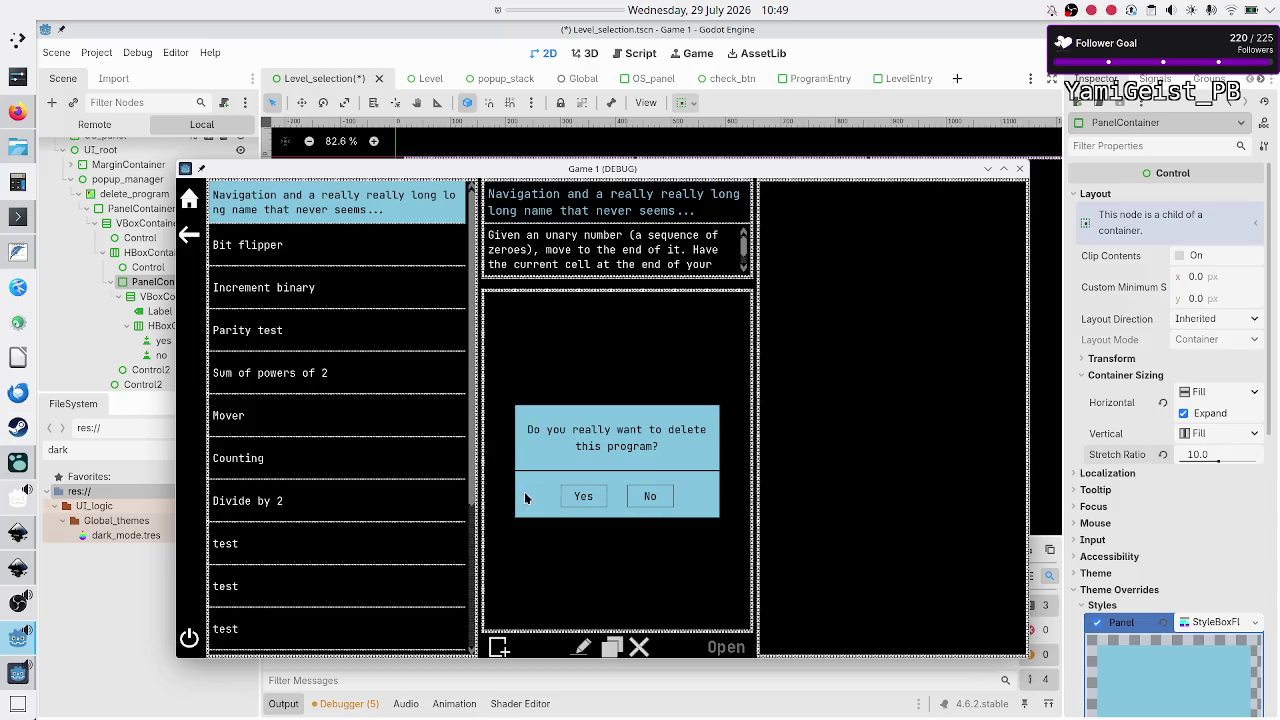
{"action": "key", "text": "F8"}
{"action": "scroll", "coordinate": [1180, 612], "scroll_direction": "down", "scroll_amount": 10}
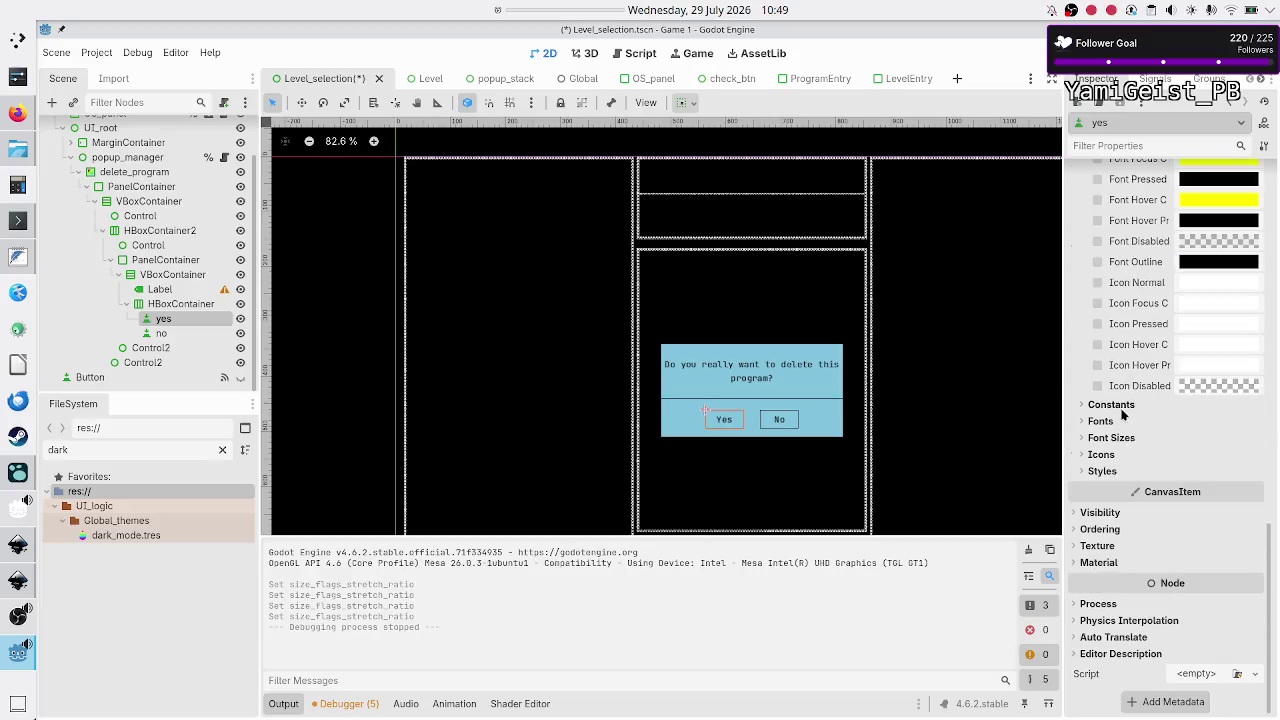
Step: Check the Yes button's Normal style override slot, then save the scene with Ctrl+S
{"action": "left_click", "coordinate": [1116, 470]}
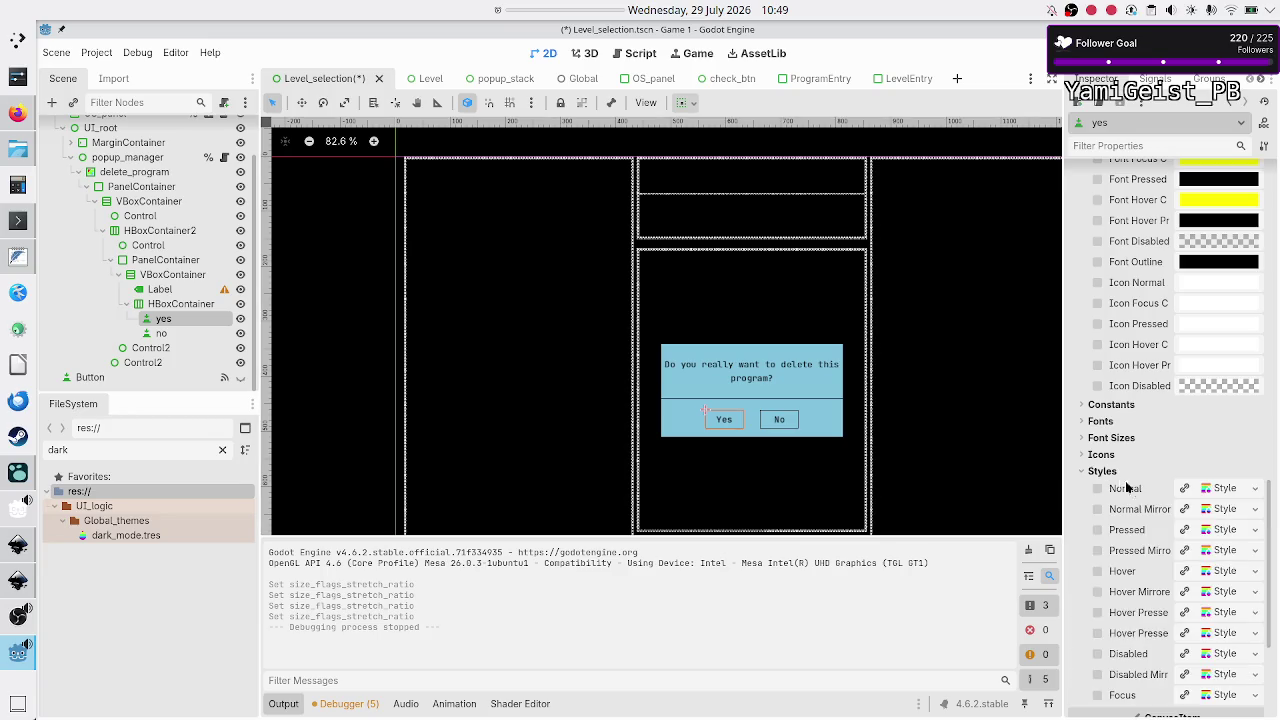
{"action": "left_click", "coordinate": [1256, 489]}
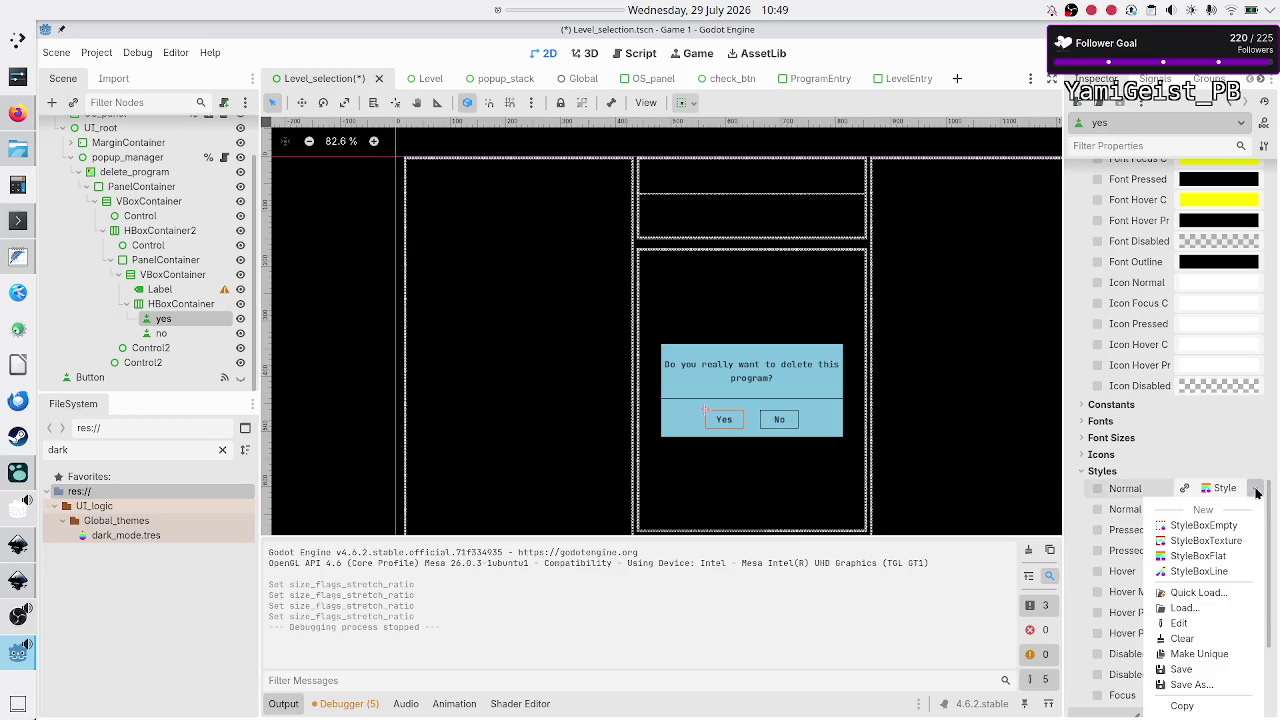
{"action": "left_click", "coordinate": [1257, 489]}
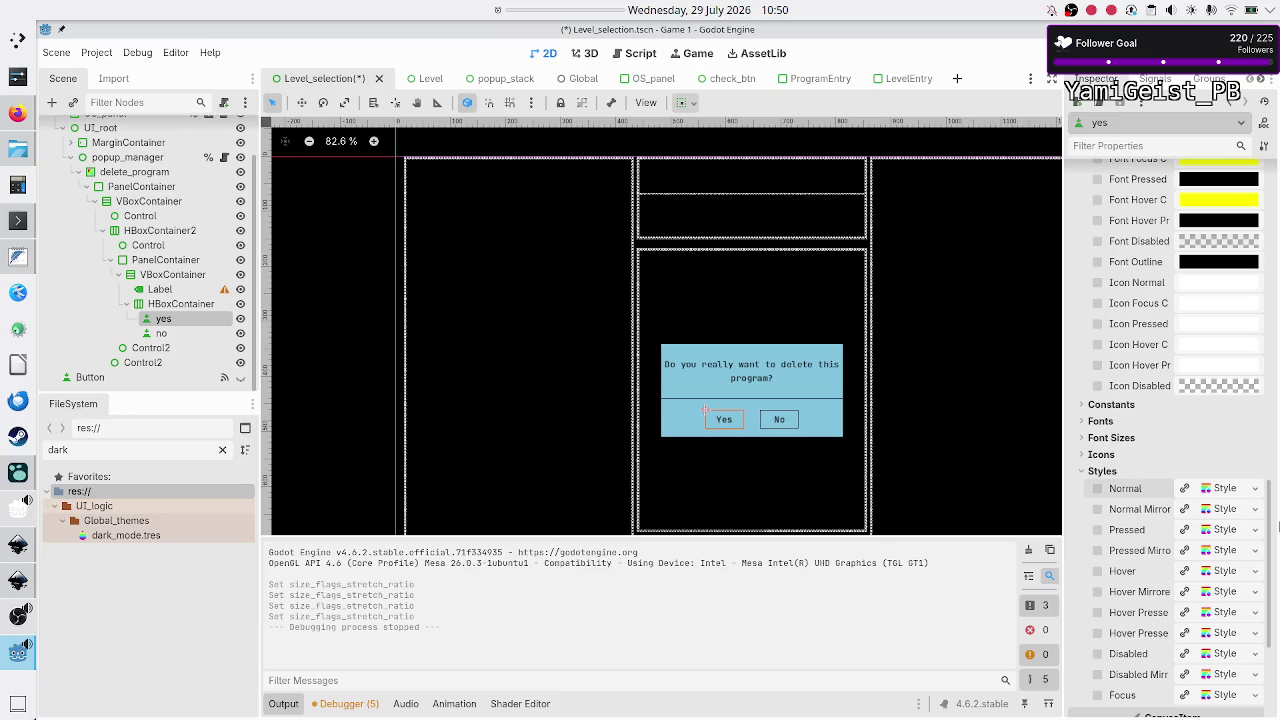
{"action": "key", "text": "ctrl+s"}
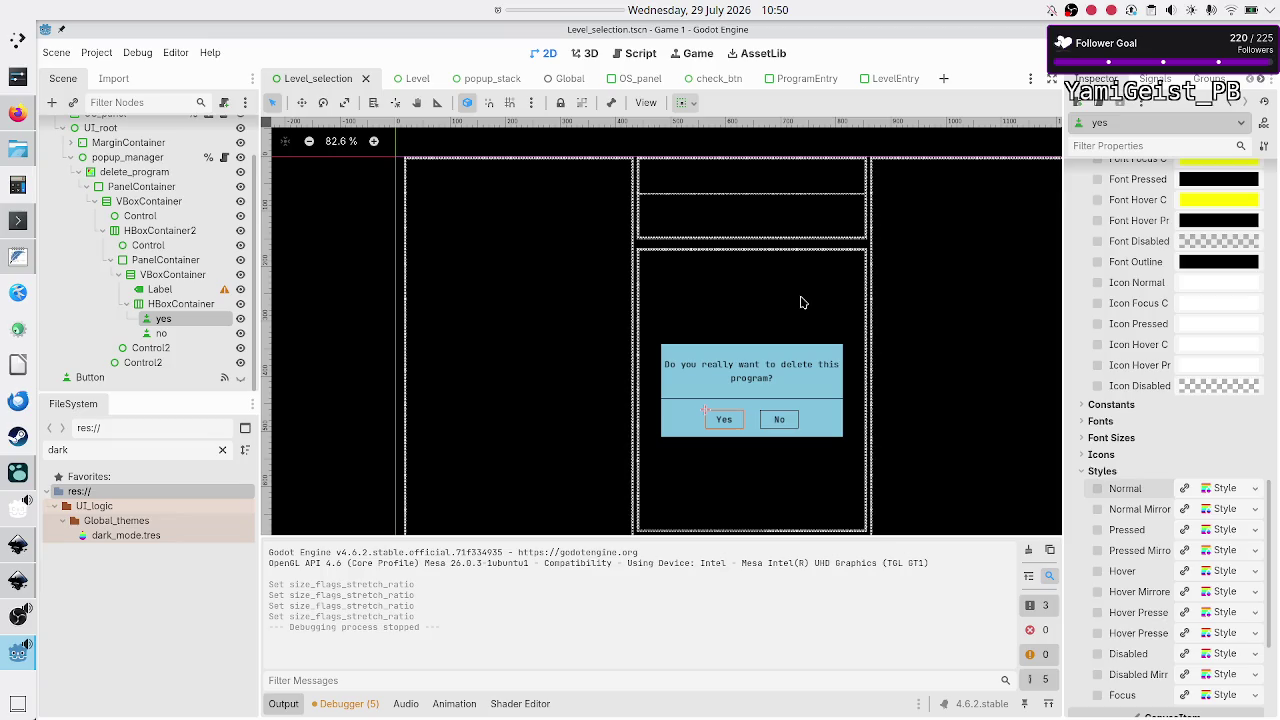
Step: Run the uploaded game on its itch.io page in Firefox, briefly checking Godot
{"action": "left_click", "coordinate": [18, 113]}
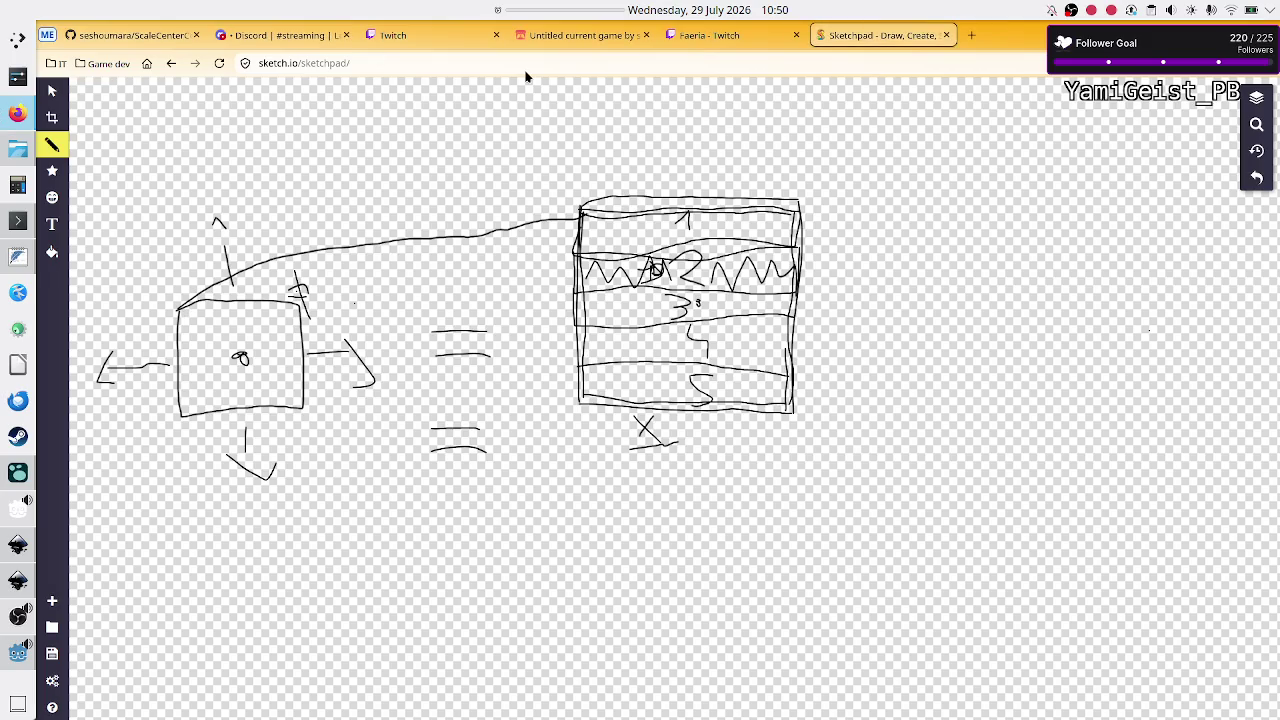
{"action": "left_click", "coordinate": [633, 36]}
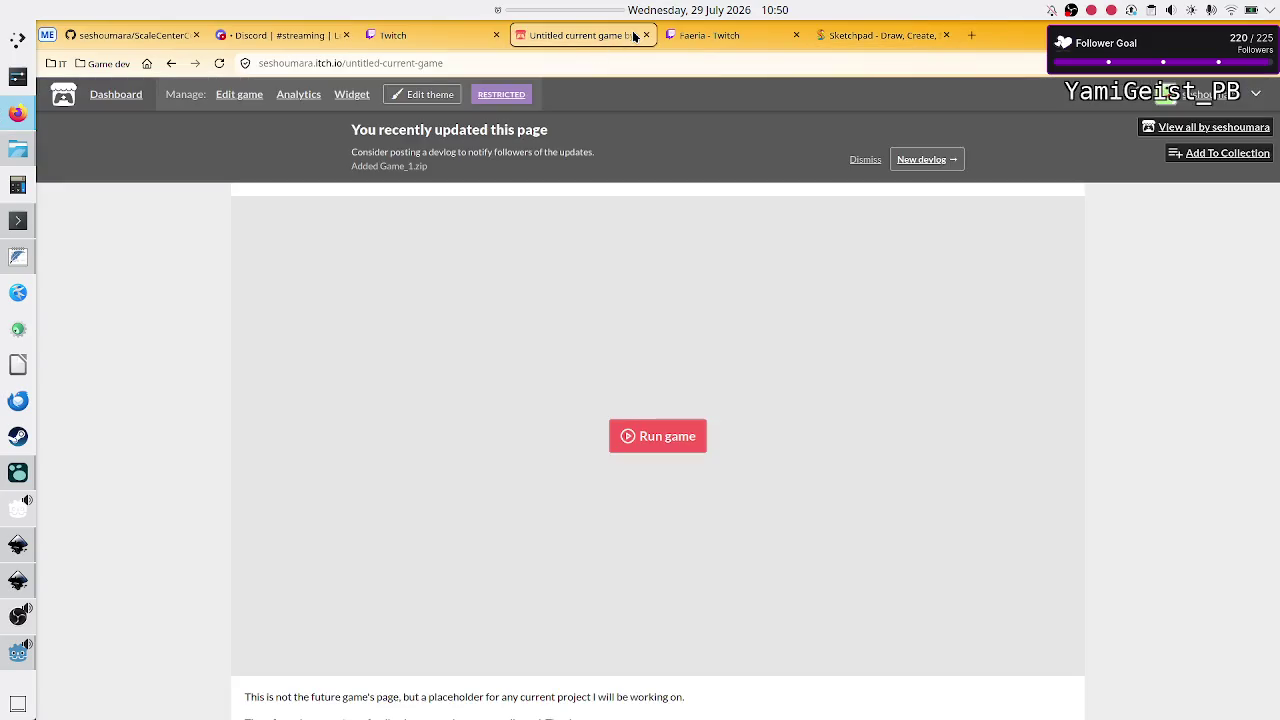
{"action": "left_click", "coordinate": [668, 437]}
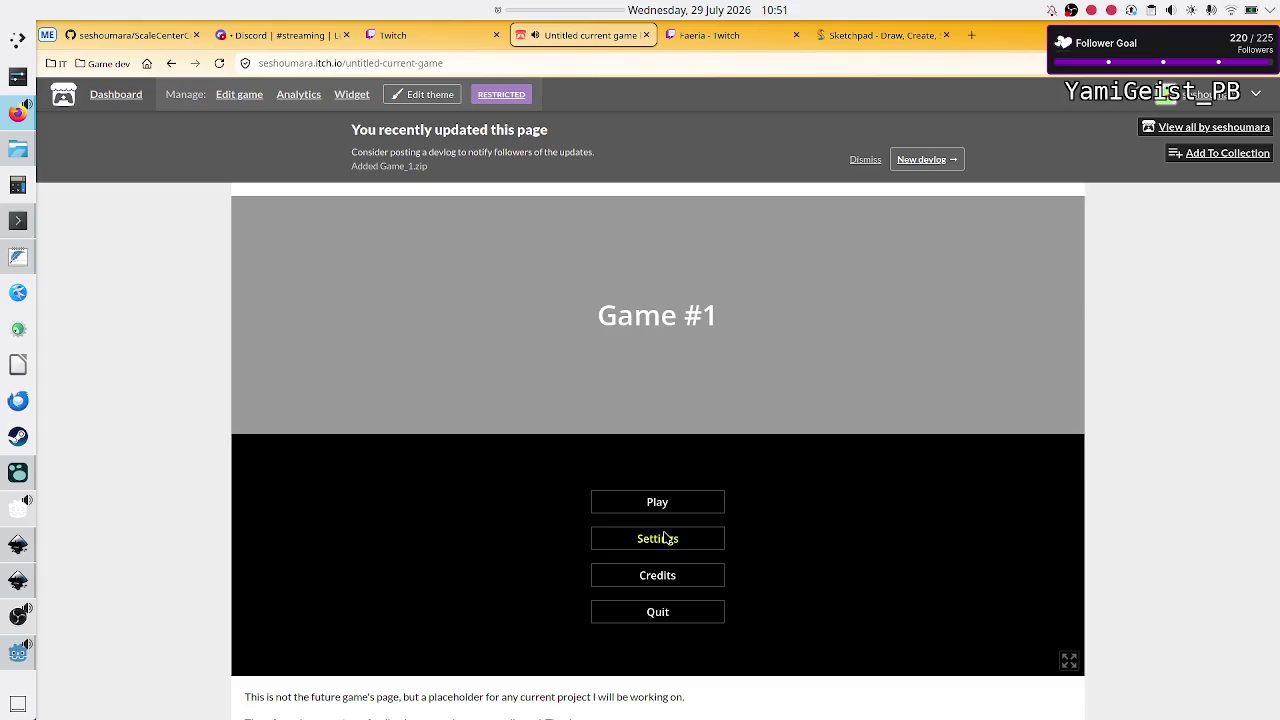
{"action": "left_click", "coordinate": [11, 658]}
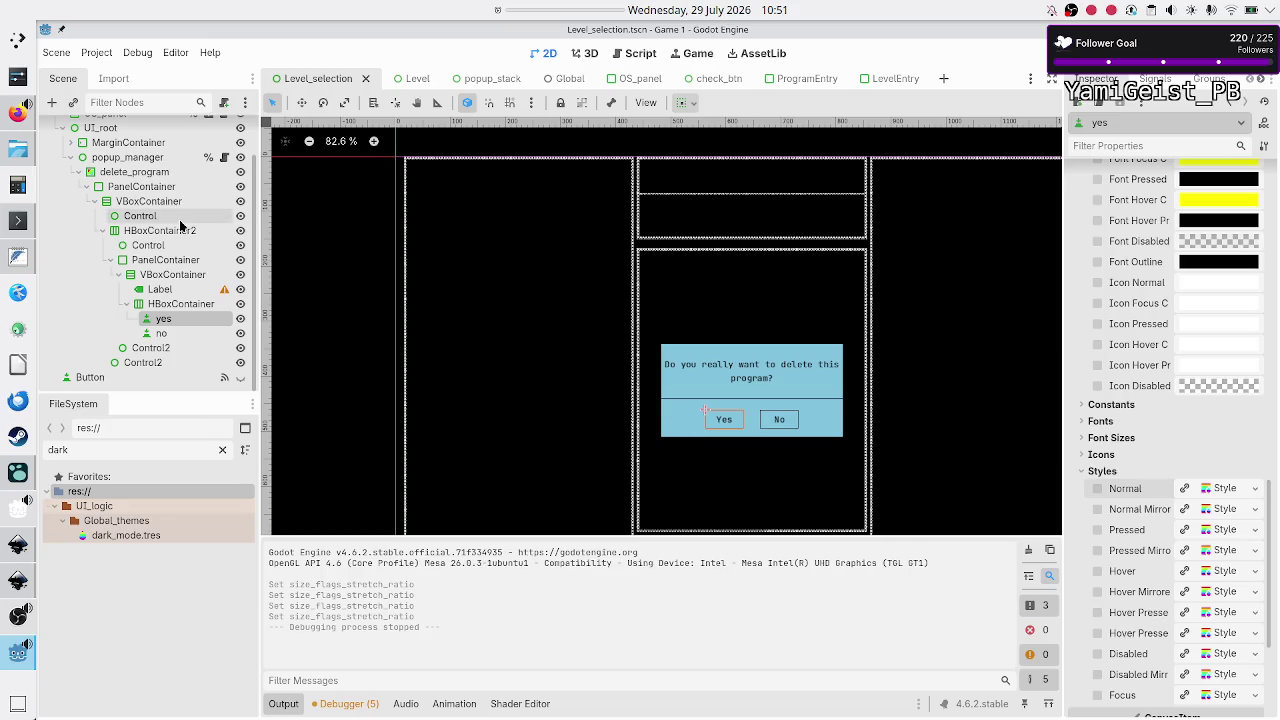
{"action": "left_click", "coordinate": [18, 112]}
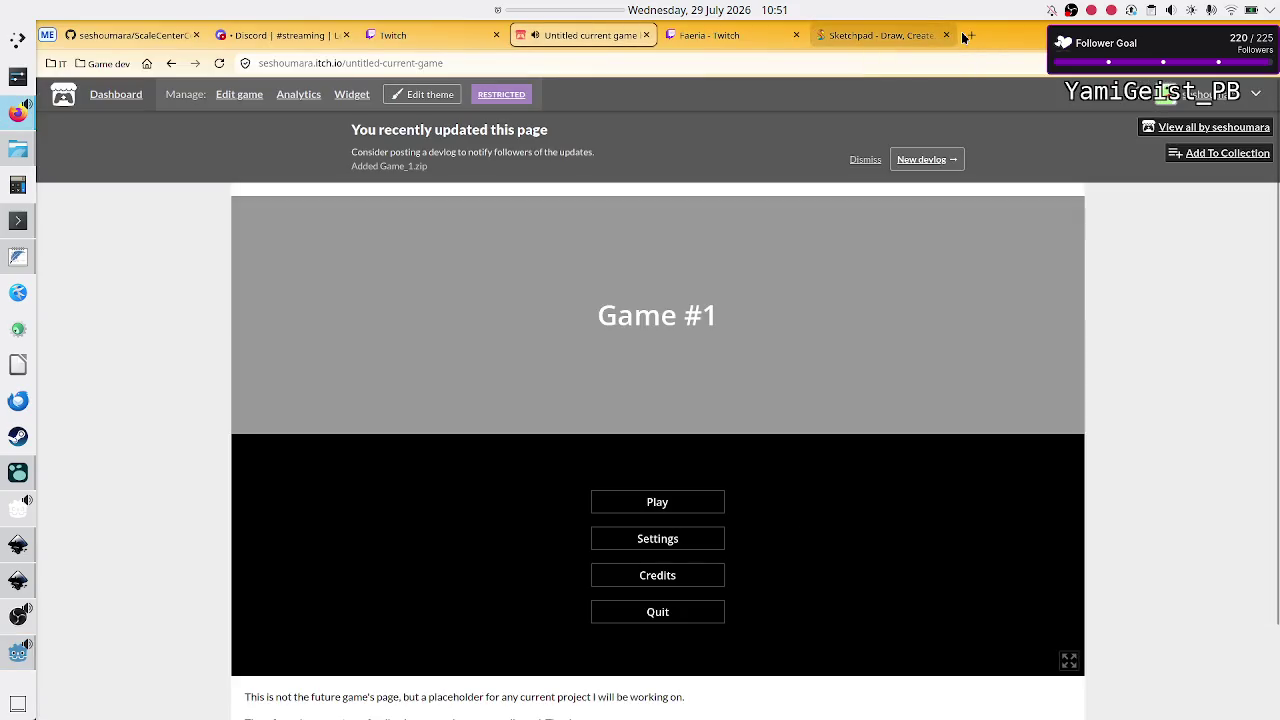
Step: Search a new tab for 'colors that go well on top of light blue' and browse results
{"action": "left_click", "coordinate": [971, 35]}
{"action": "type", "text": "copilot.microsoft.com/"}
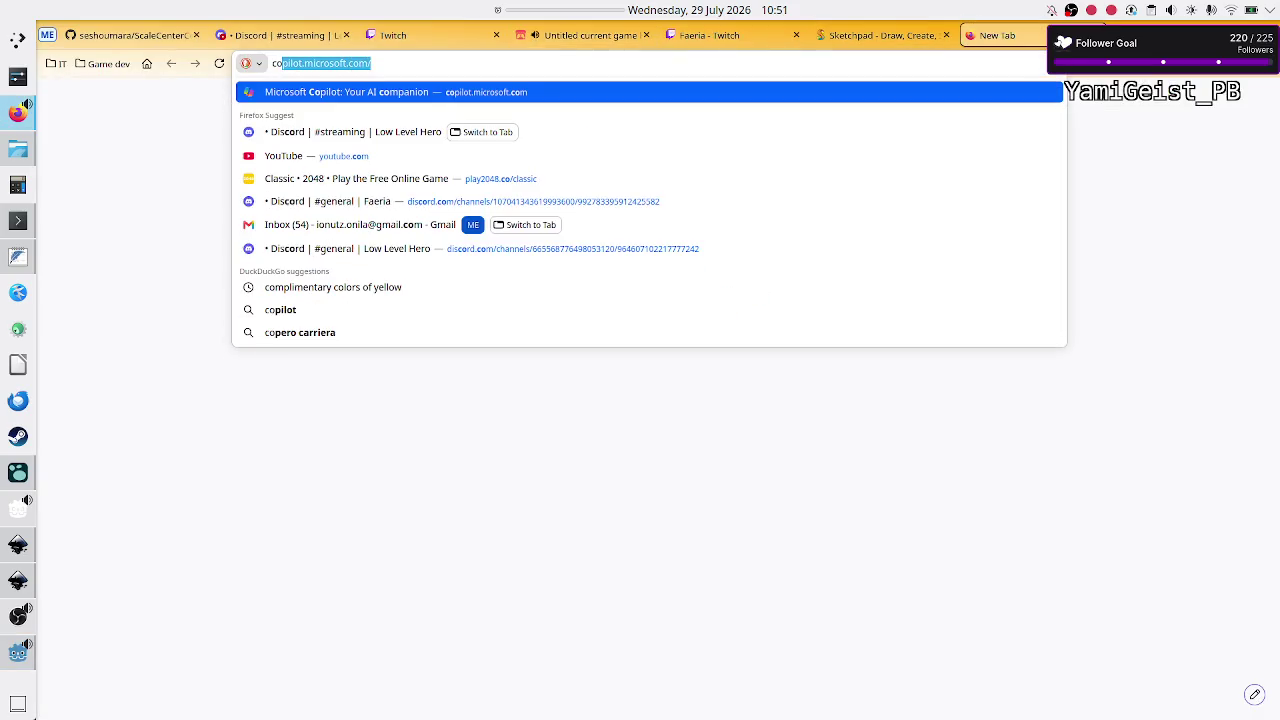
{"action": "type", "text": "lors that g"}
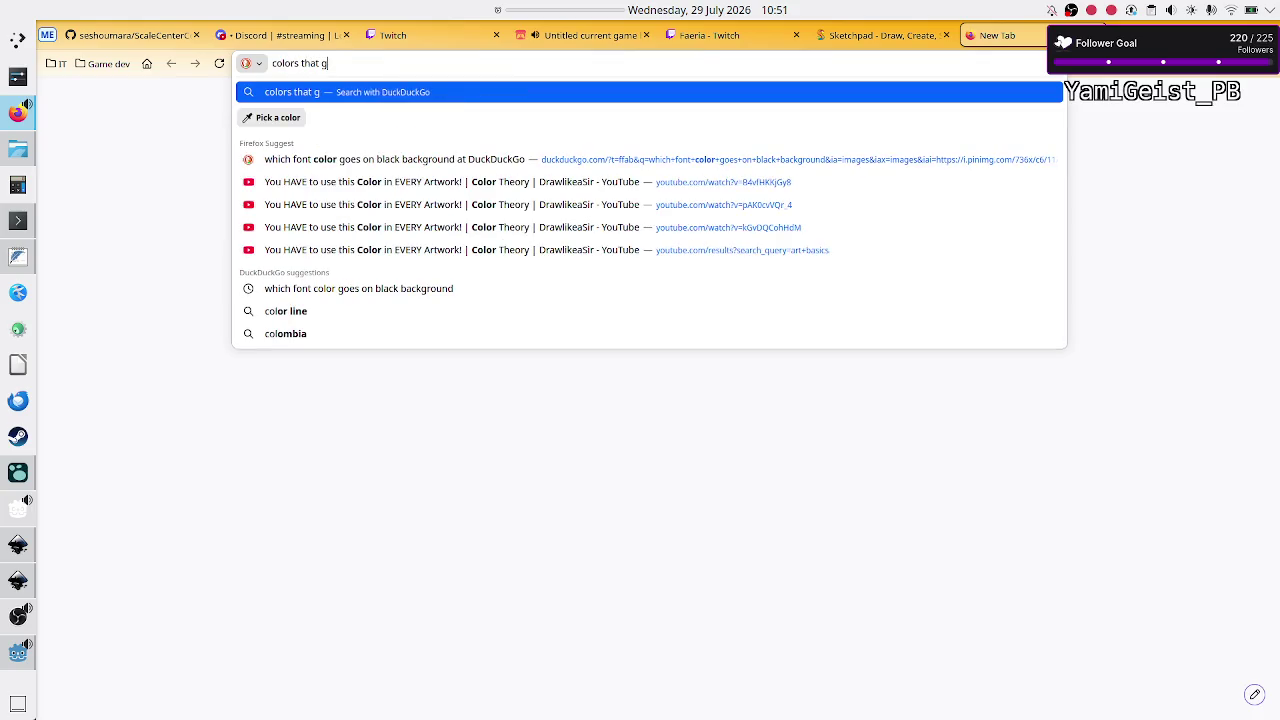
{"action": "type", "text": "o well on top "}
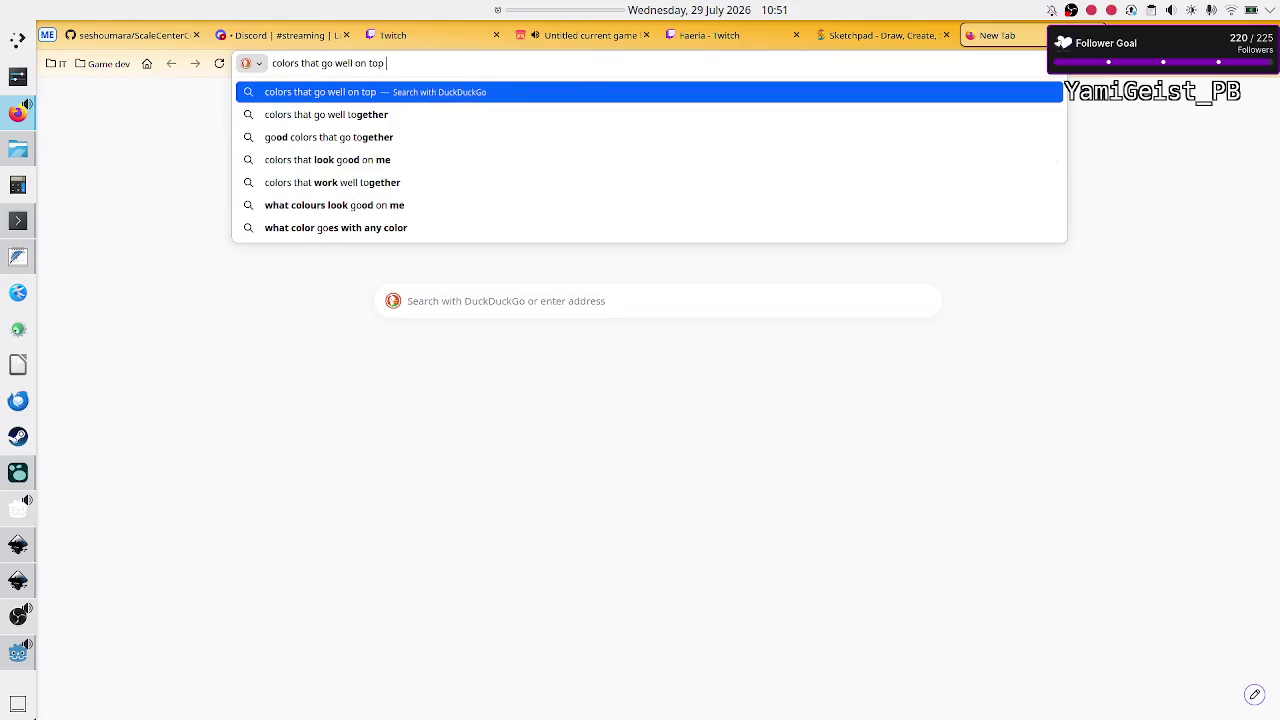
{"action": "type", "text": "of"}
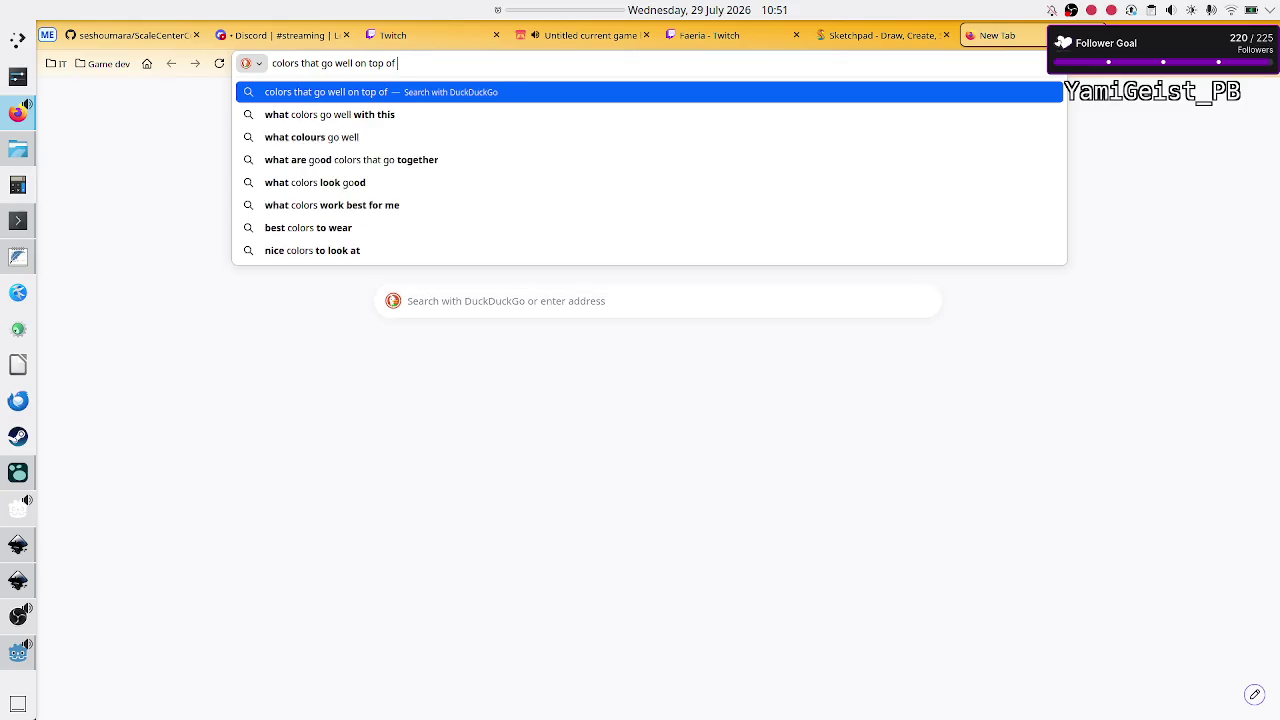
{"action": "type", "text": " light blue"}
{"action": "key", "text": "Return"}
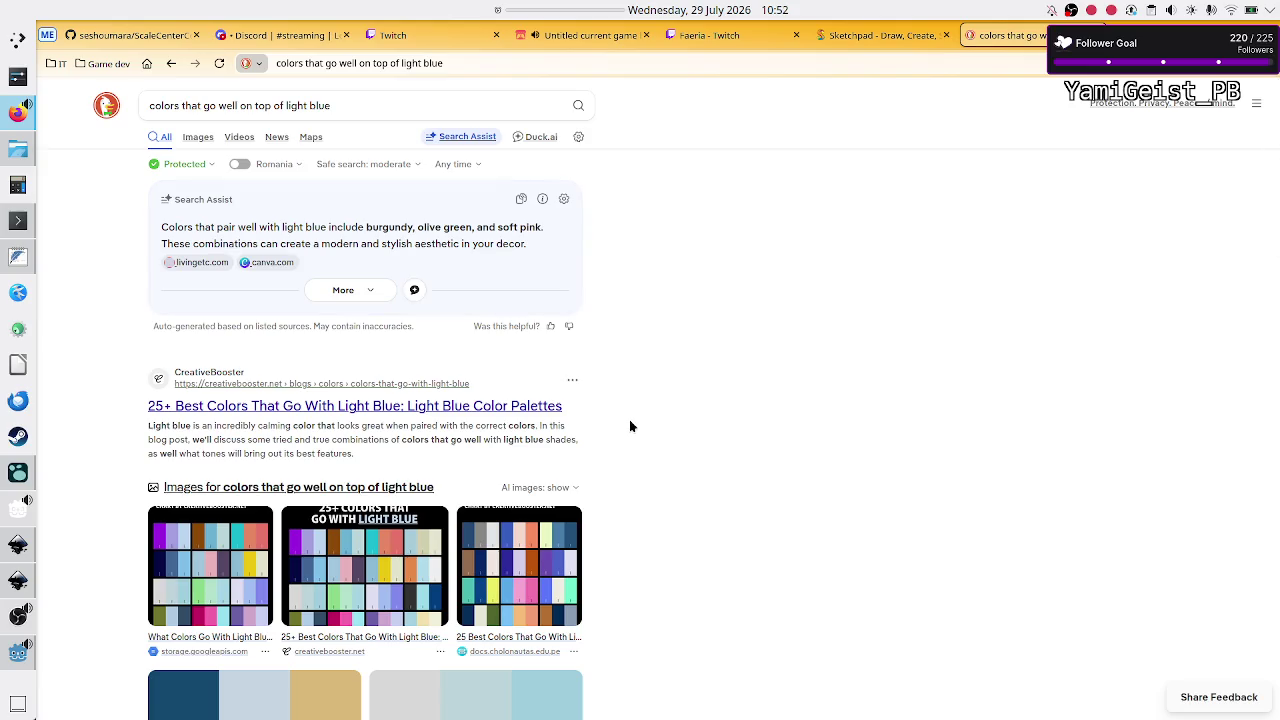
{"action": "scroll", "coordinate": [630, 426], "scroll_direction": "down", "scroll_amount": 1}
{"action": "scroll", "coordinate": [630, 426], "scroll_direction": "down", "scroll_amount": 3}
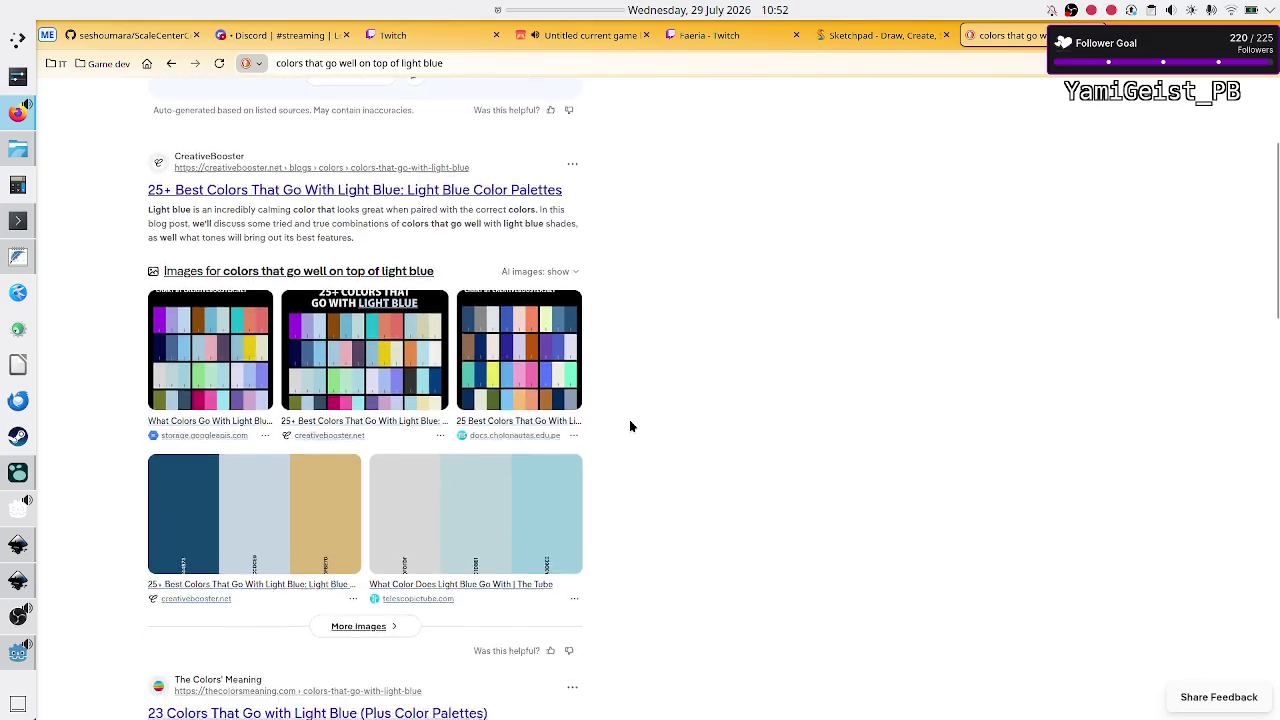
{"action": "scroll", "coordinate": [630, 426], "scroll_direction": "up", "scroll_amount": 4}
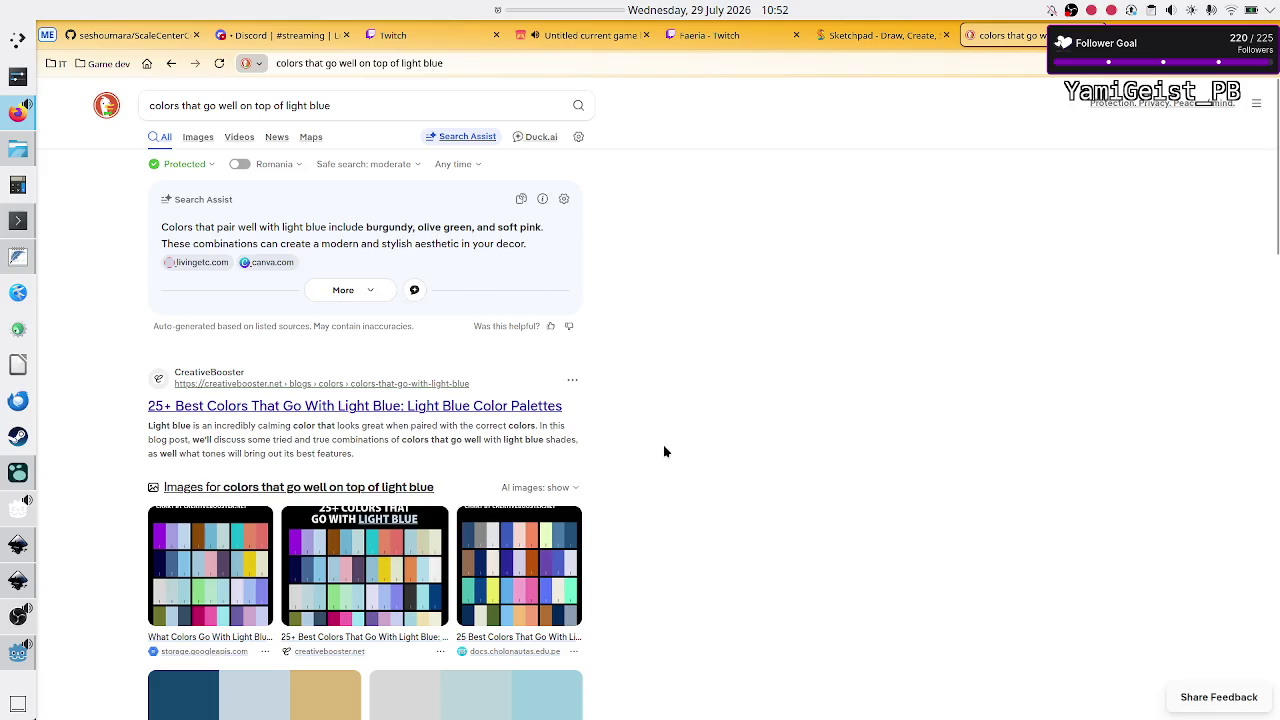
{"action": "scroll", "coordinate": [663, 444], "scroll_direction": "down", "scroll_amount": 1}
{"action": "scroll", "coordinate": [663, 444], "scroll_direction": "up", "scroll_amount": 1}
{"action": "scroll", "coordinate": [663, 452], "scroll_direction": "down", "scroll_amount": 3}
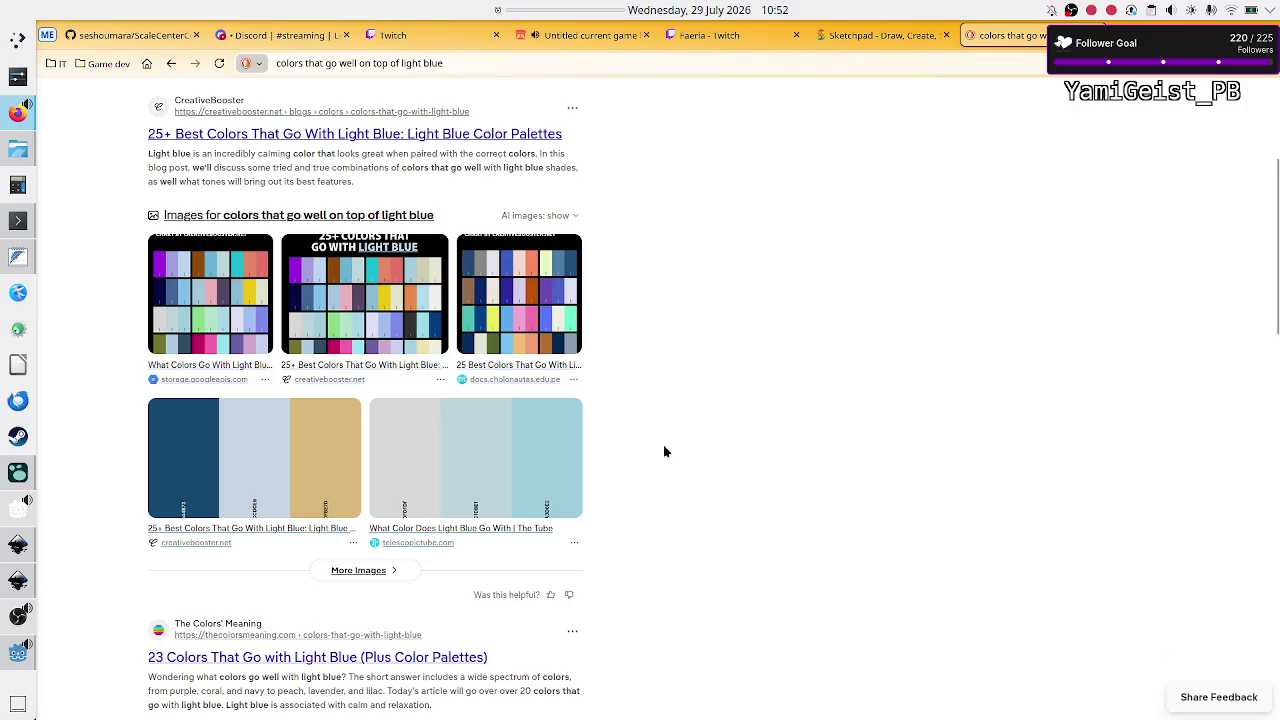
{"action": "key", "text": "alt+Tab"}
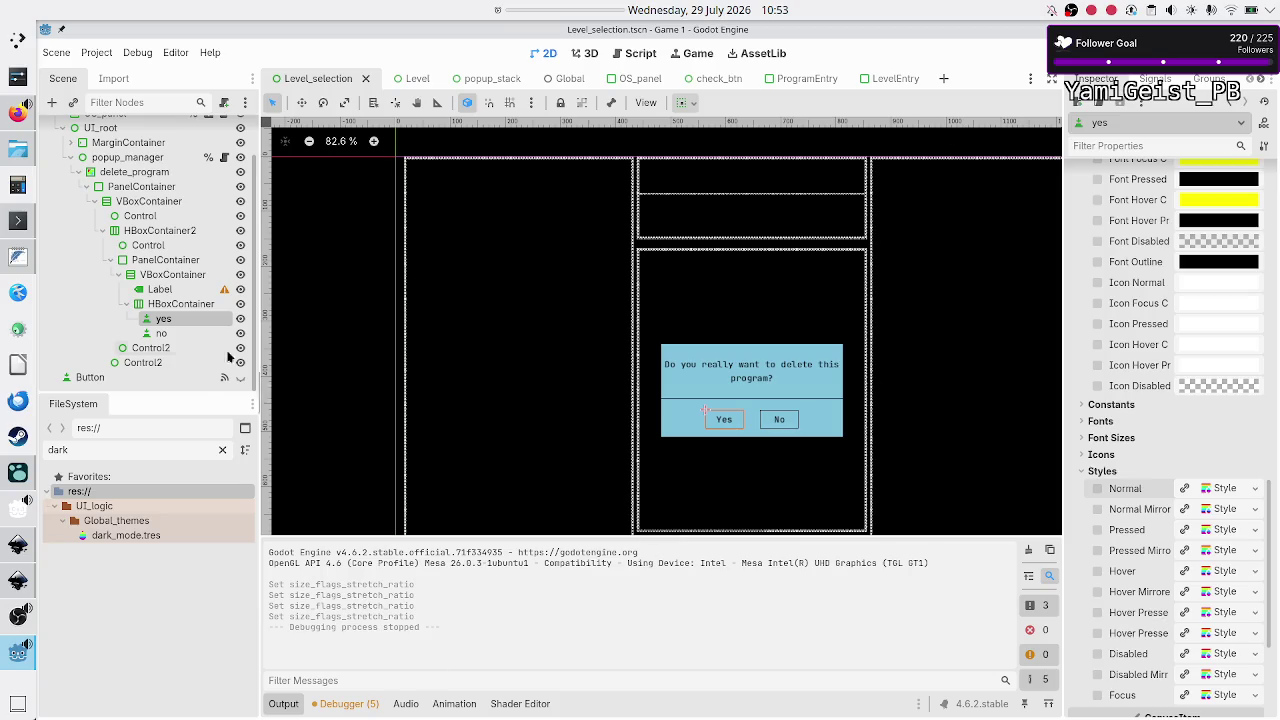
Step: Hide popup_manager, run the game, and browse the level descriptions down to Counting
{"action": "scroll", "coordinate": [176, 259], "scroll_direction": "up", "scroll_amount": 2}
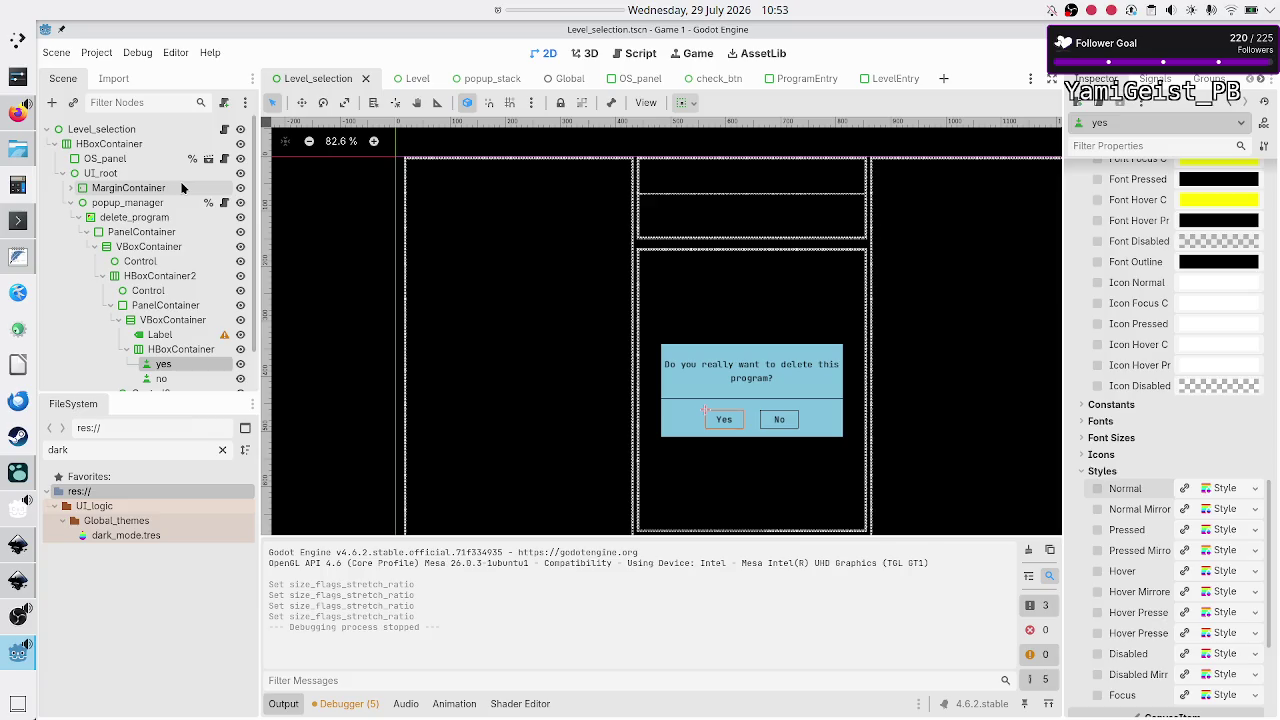
{"action": "left_click", "coordinate": [240, 203]}
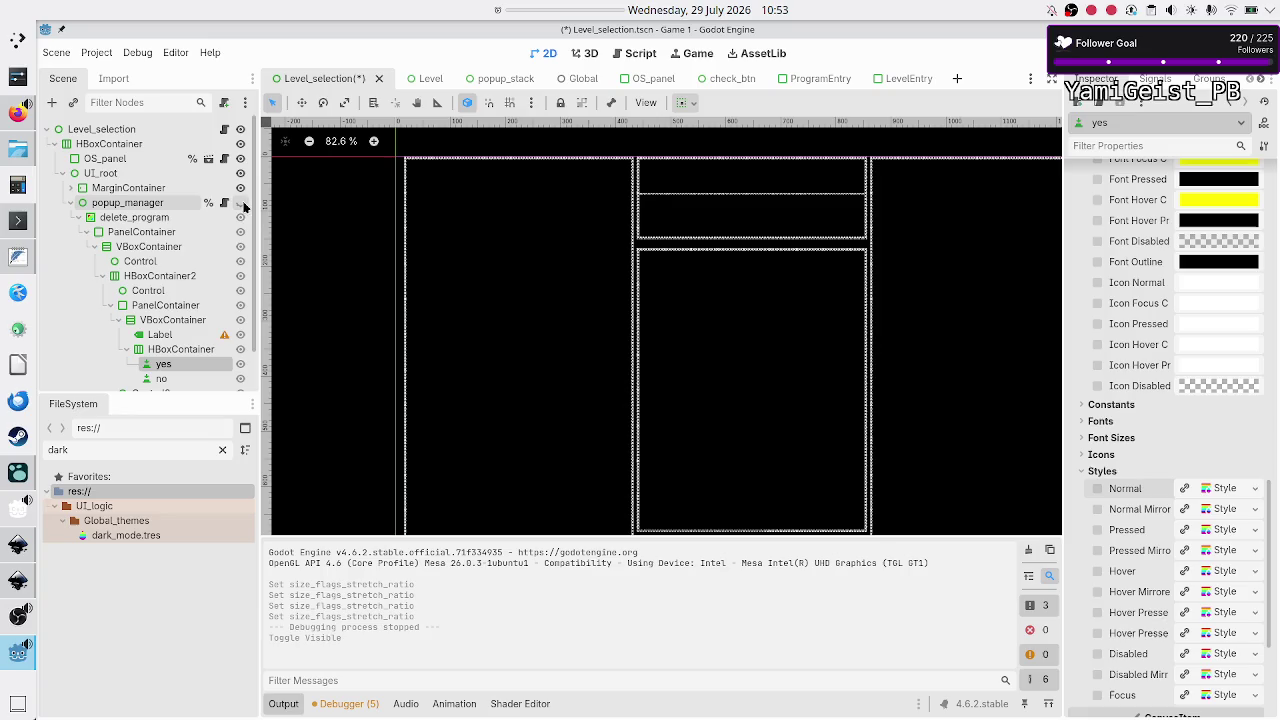
{"action": "key", "text": "F5"}
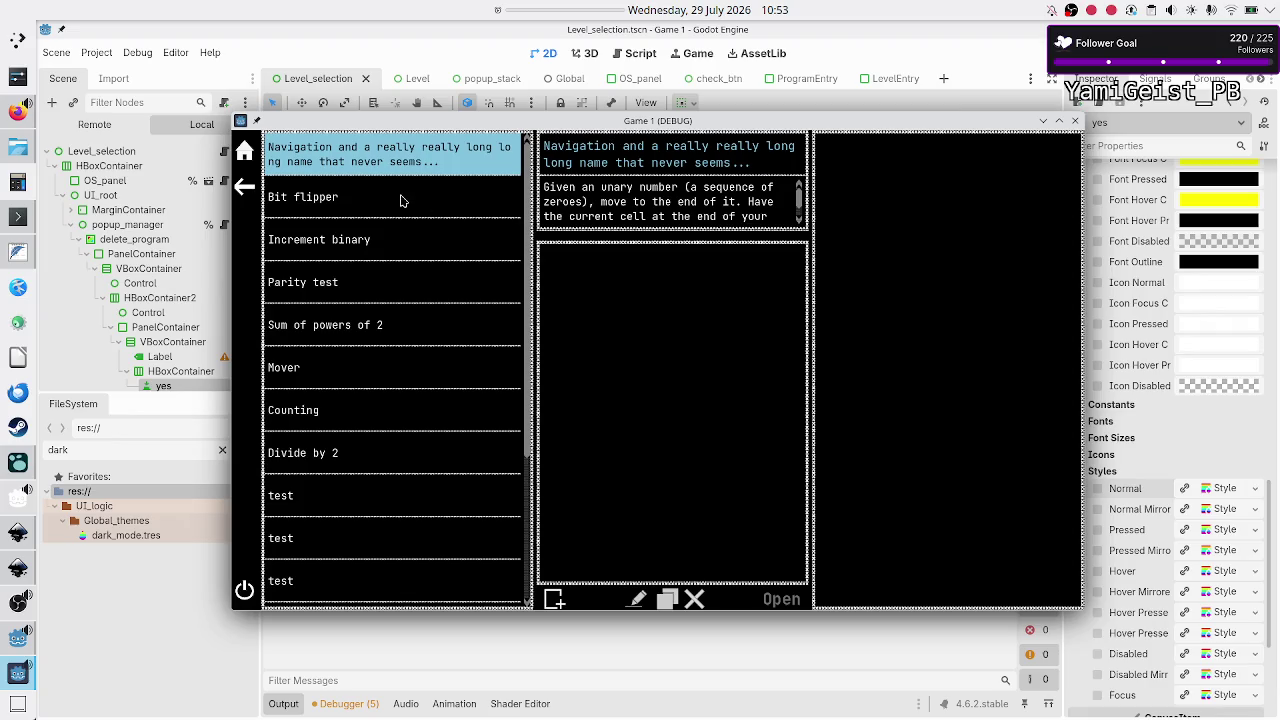
{"action": "left_click", "coordinate": [401, 201]}
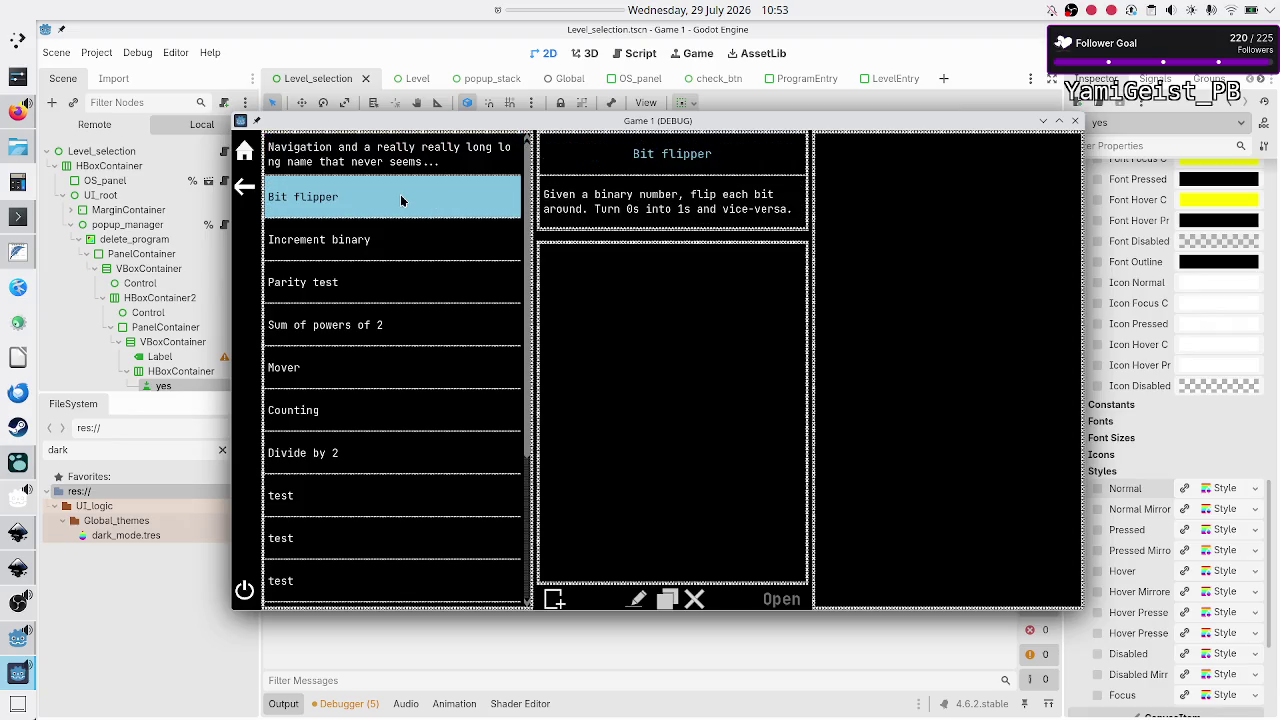
{"action": "left_click", "coordinate": [396, 240]}
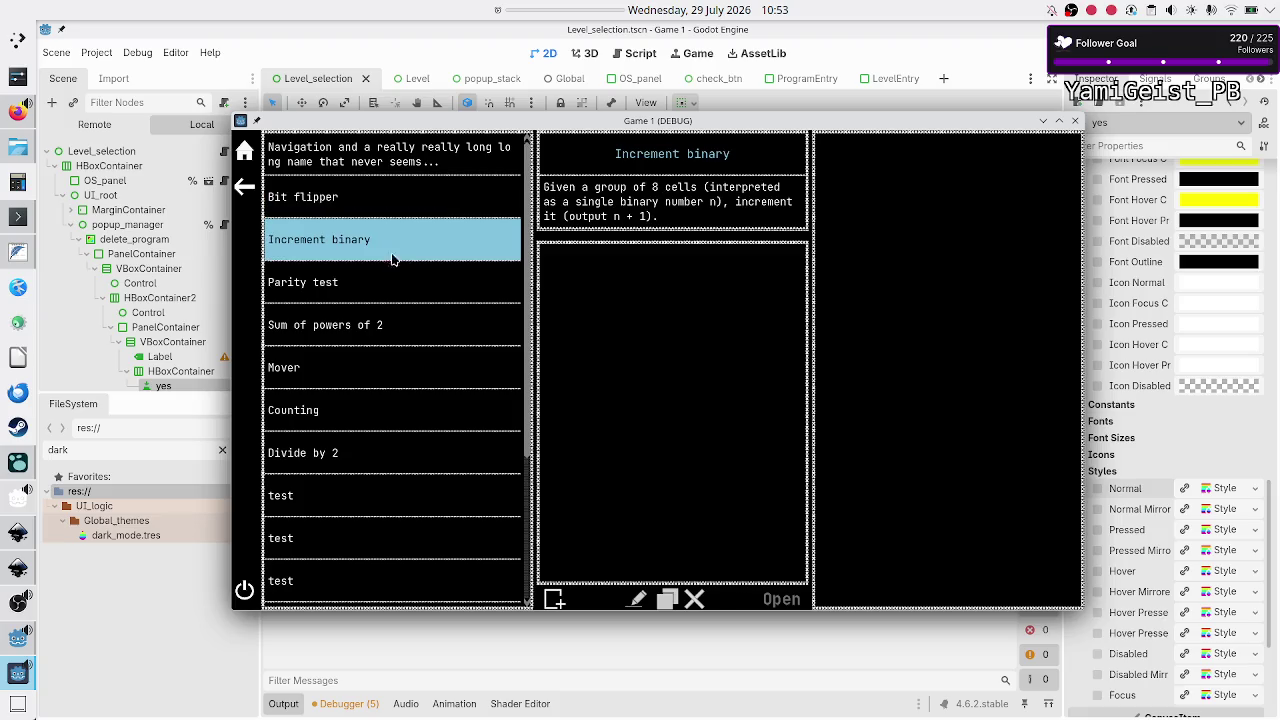
{"action": "left_click", "coordinate": [393, 287]}
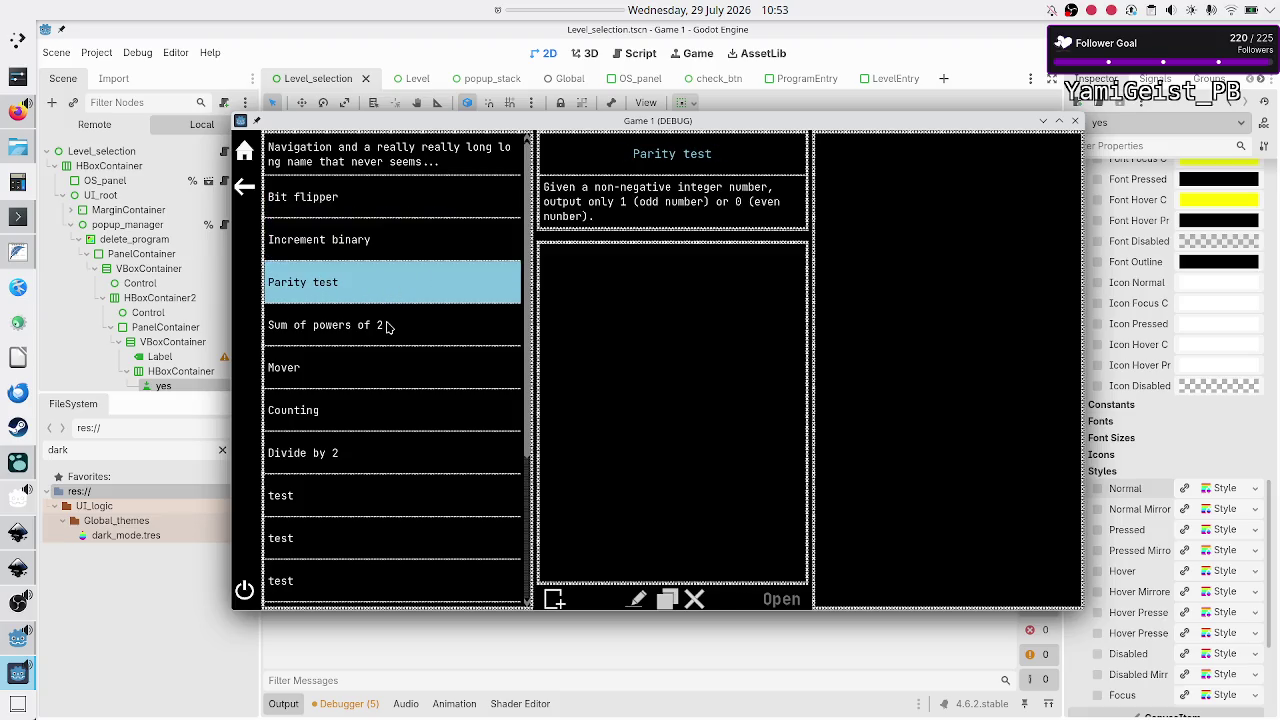
{"action": "left_click", "coordinate": [388, 327]}
{"action": "left_click", "coordinate": [393, 376]}
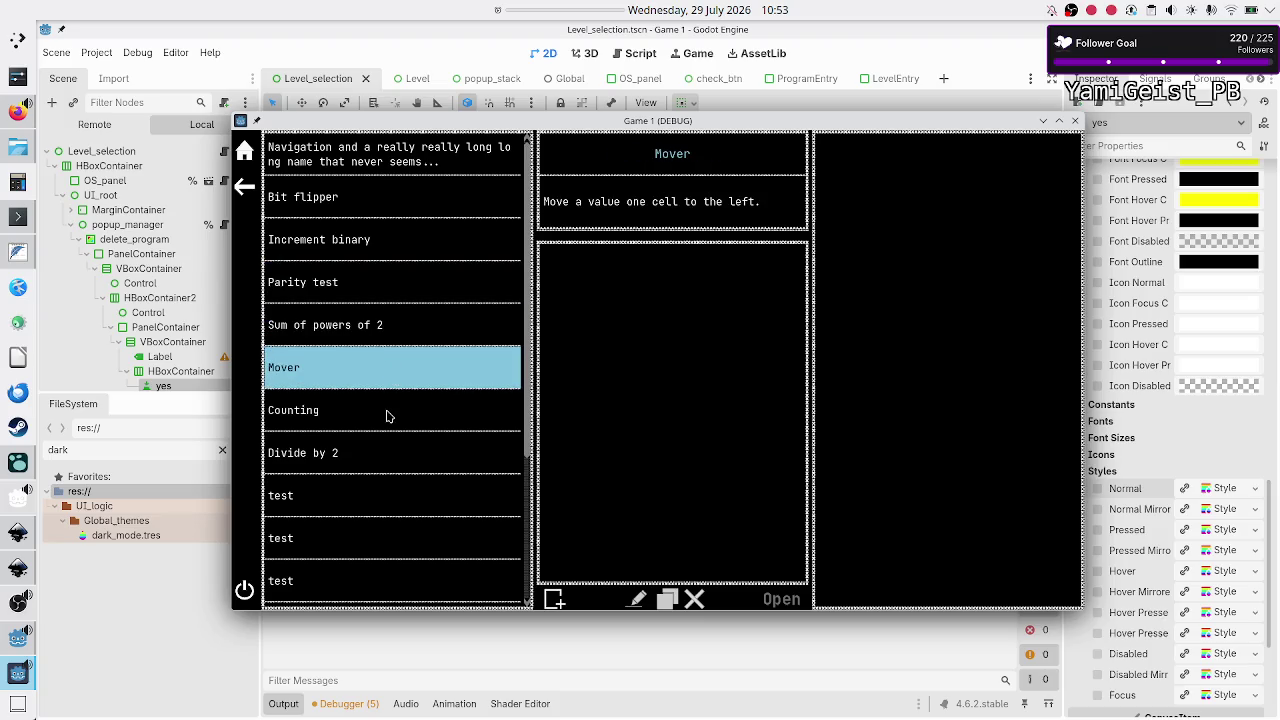
{"action": "left_click", "coordinate": [388, 415]}
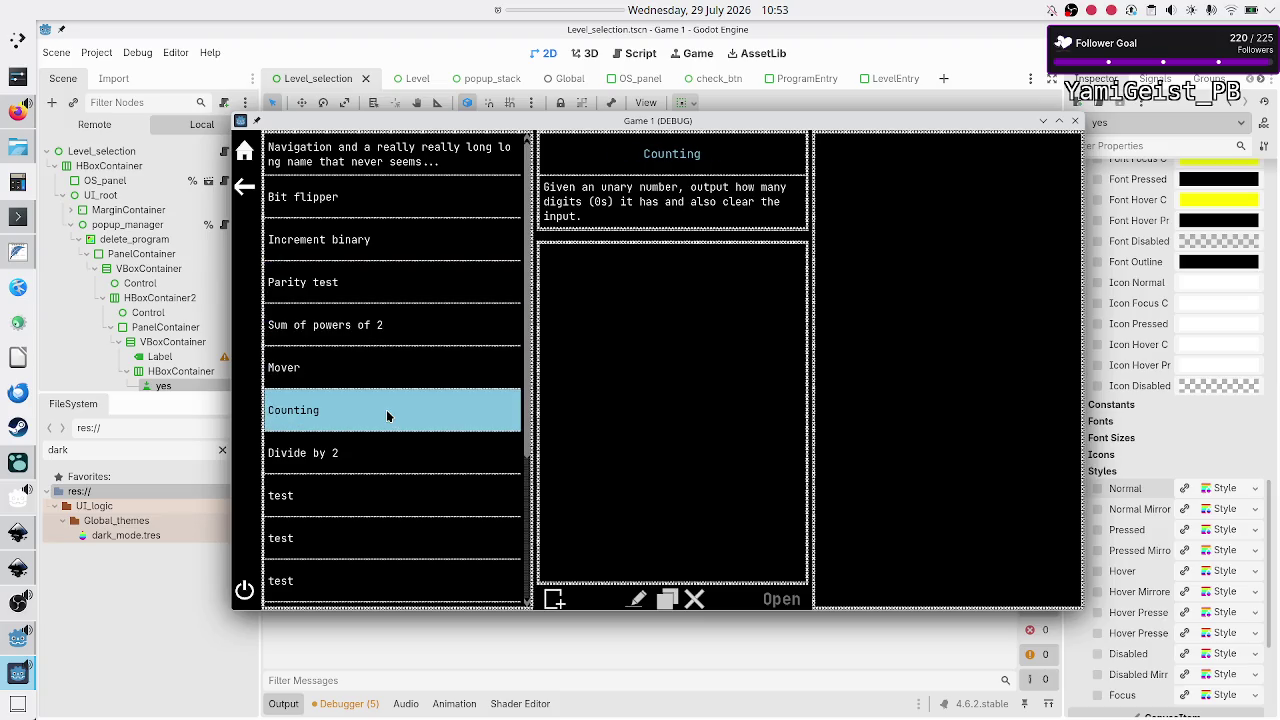
Step: Create three untitled programs under Counting, select them, then close the game
{"action": "left_click", "coordinate": [553, 598]}
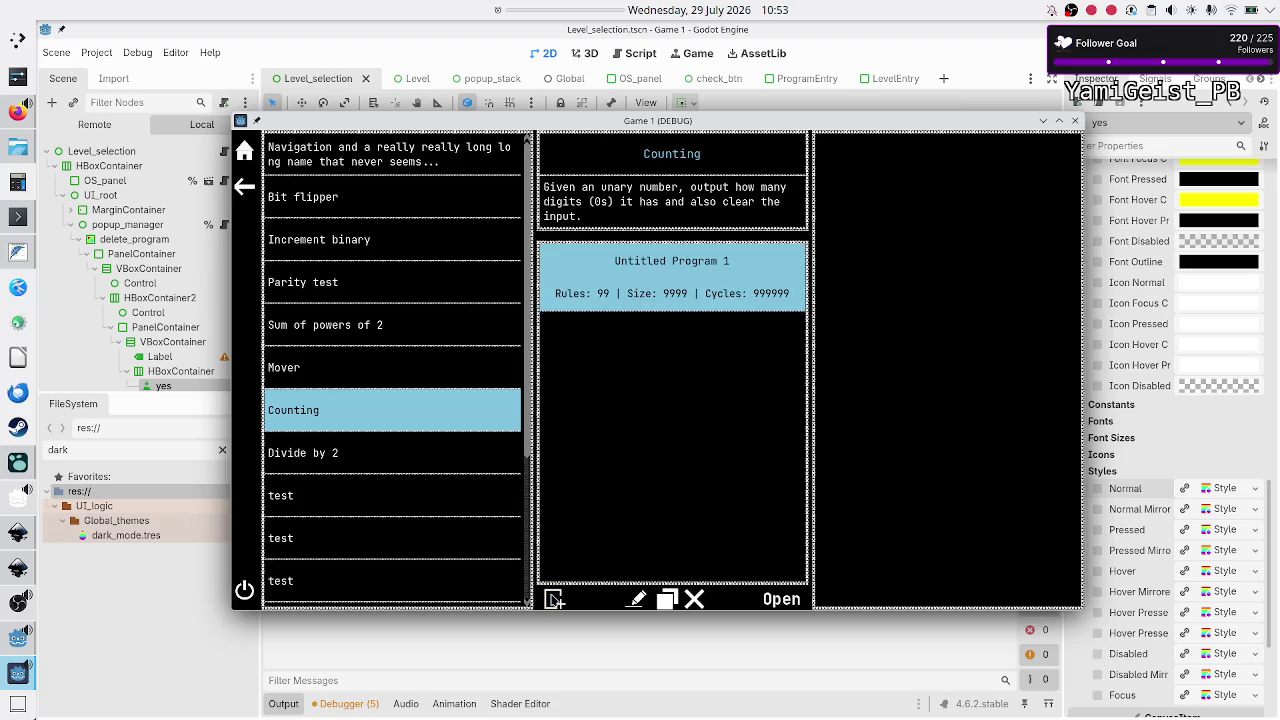
{"action": "left_click", "coordinate": [553, 598]}
{"action": "left_click", "coordinate": [690, 288]}
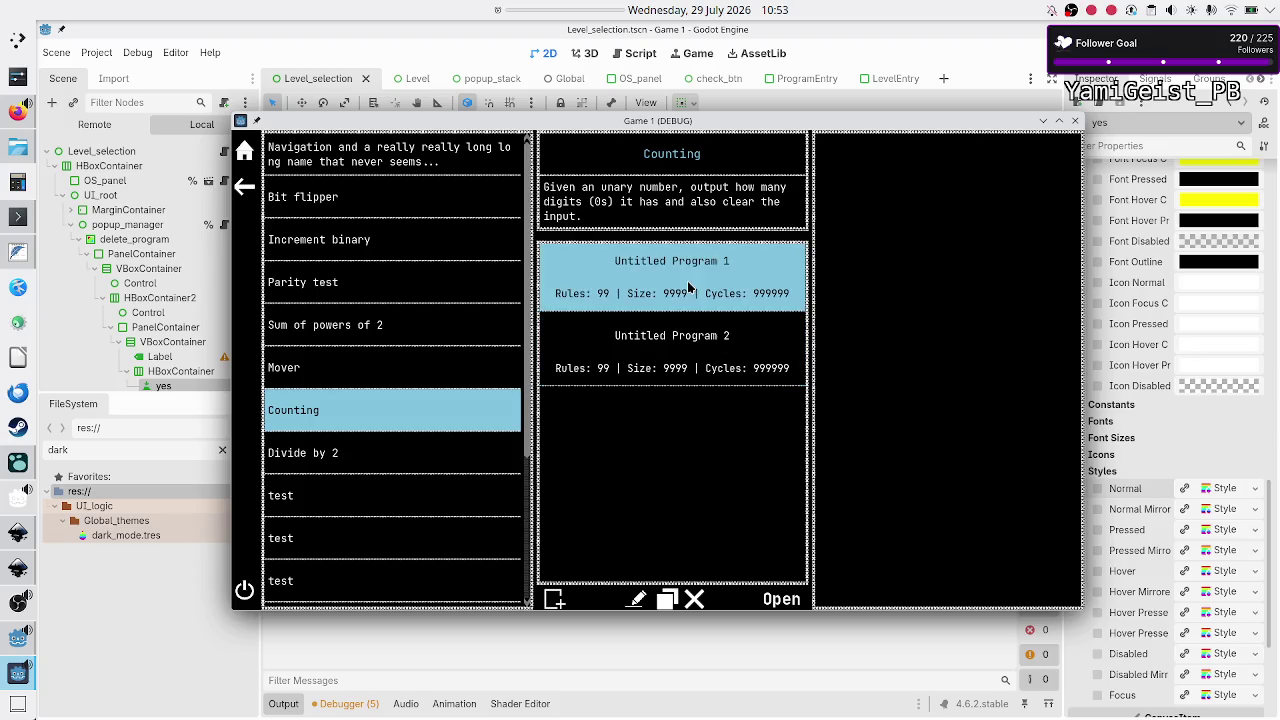
{"action": "left_click", "coordinate": [678, 350]}
{"action": "left_click", "coordinate": [553, 598]}
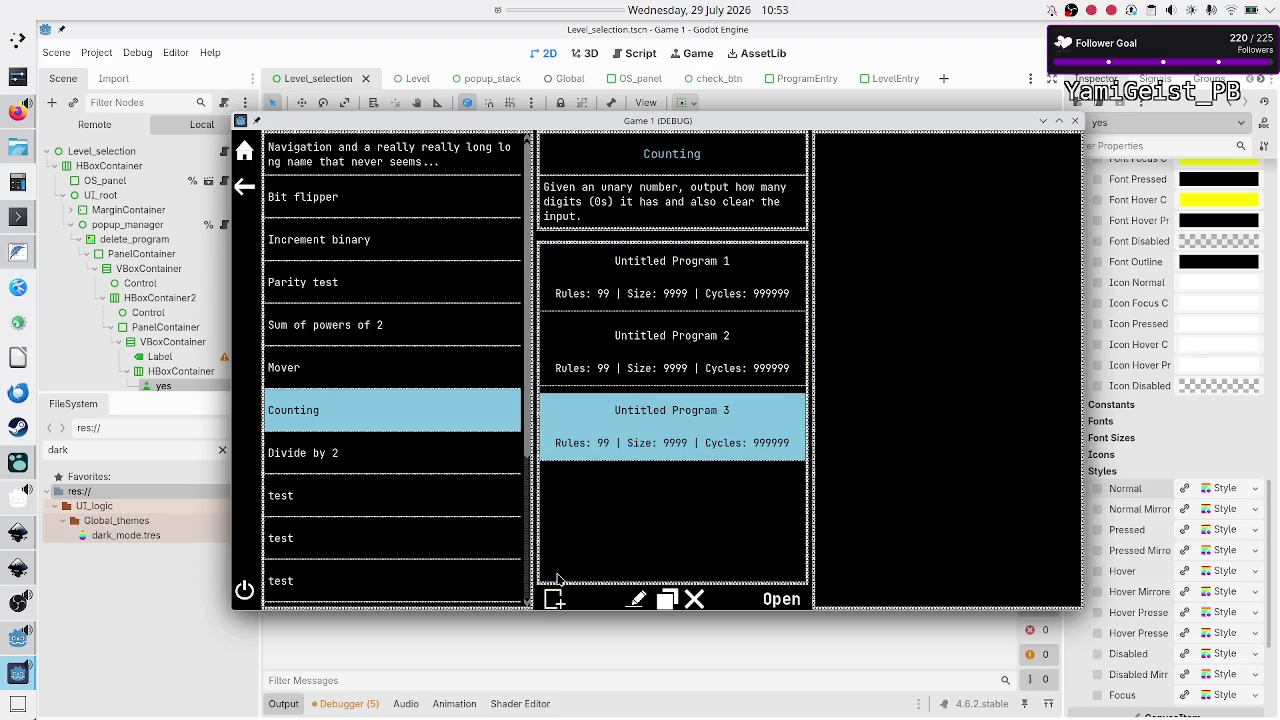
{"action": "left_click", "coordinate": [673, 363]}
{"action": "left_click", "coordinate": [680, 303]}
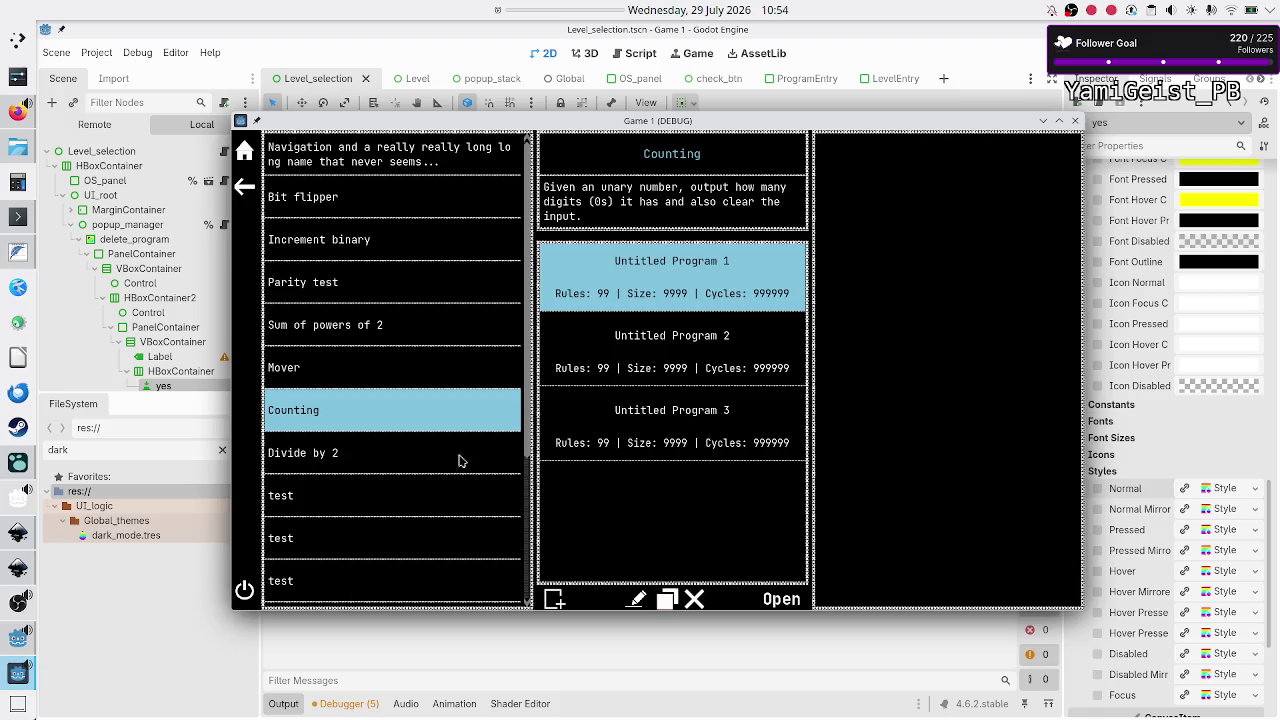
{"action": "left_click", "coordinate": [1075, 121]}
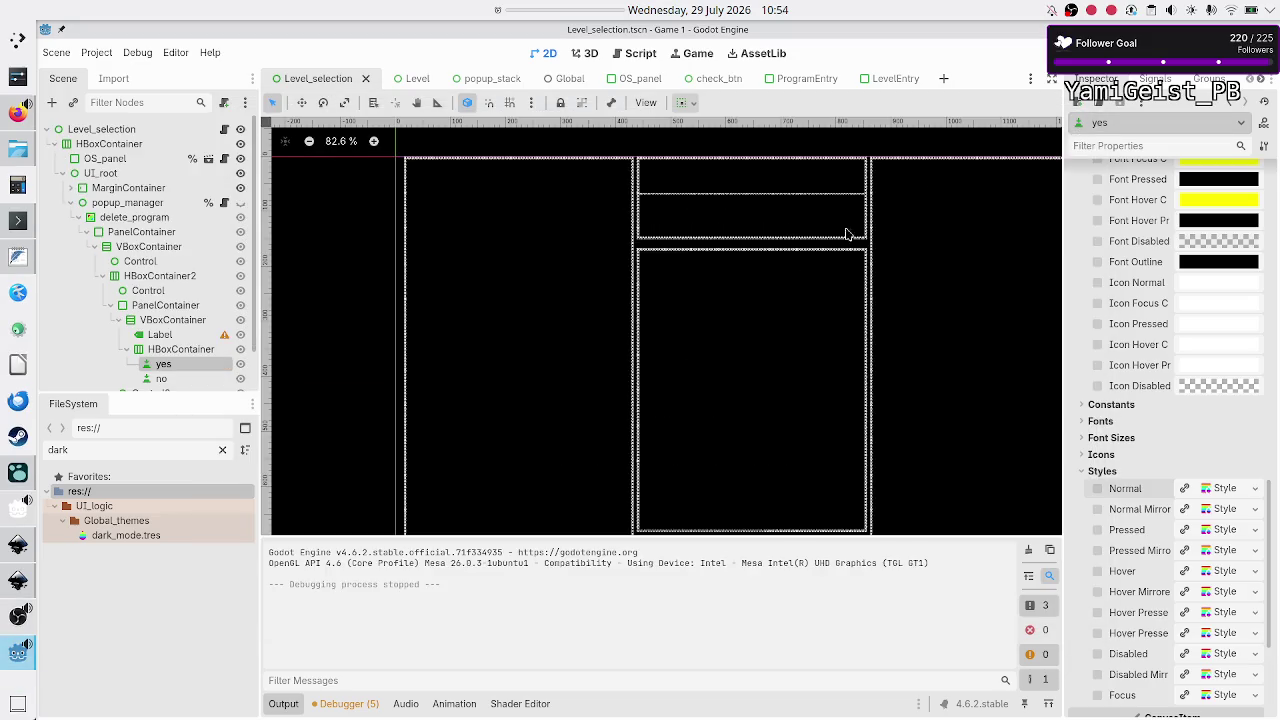
{"action": "mouse_move", "coordinate": [17, 615]}
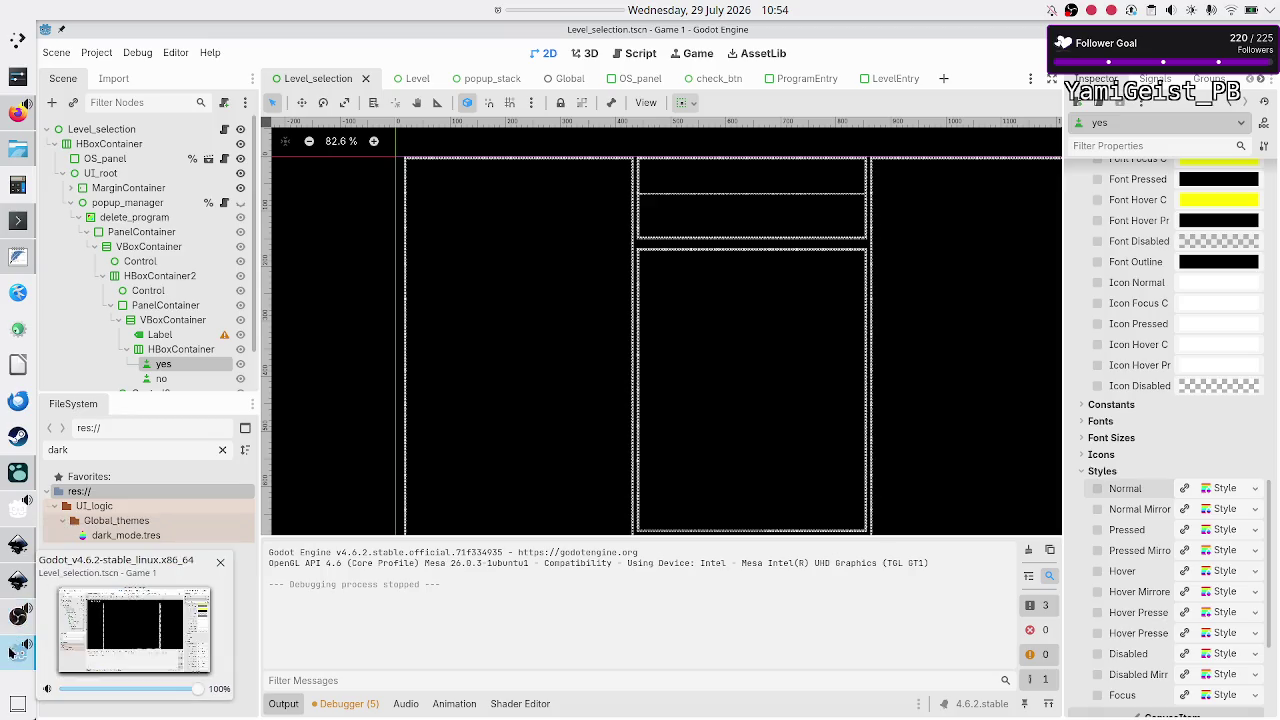
{"action": "left_click", "coordinate": [12, 628]}
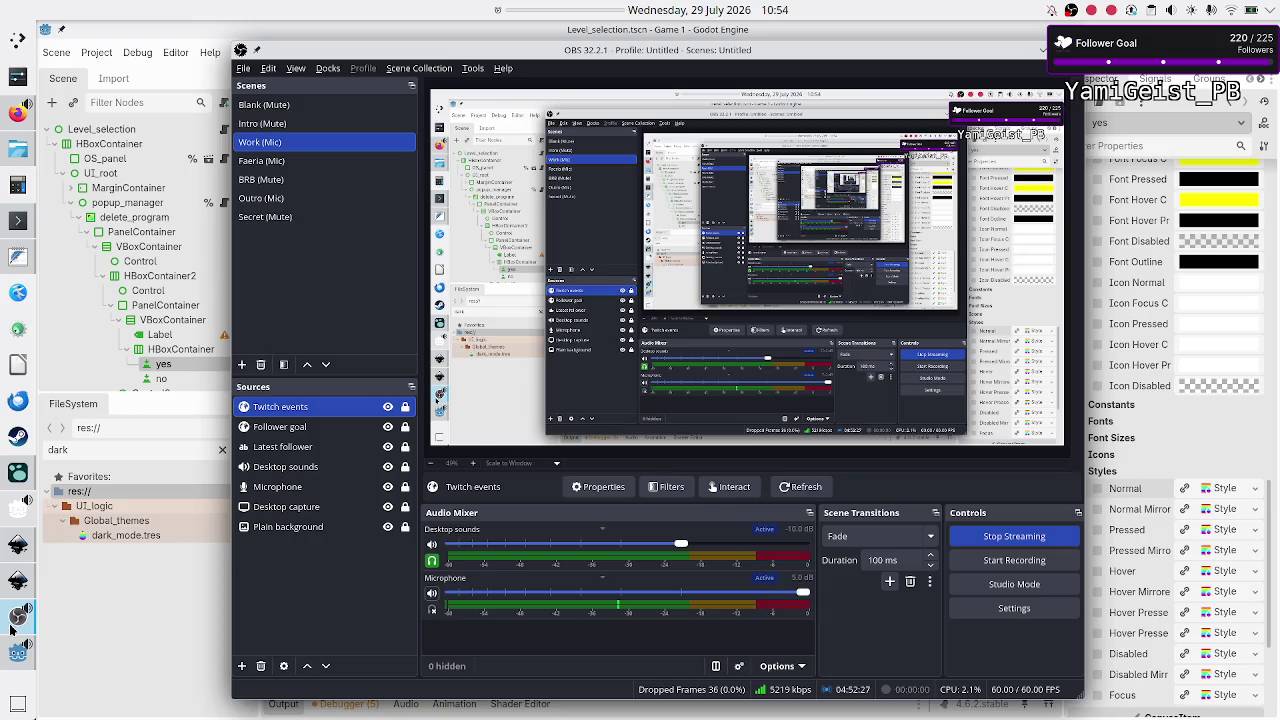
{"action": "key", "text": "alt+Tab"}
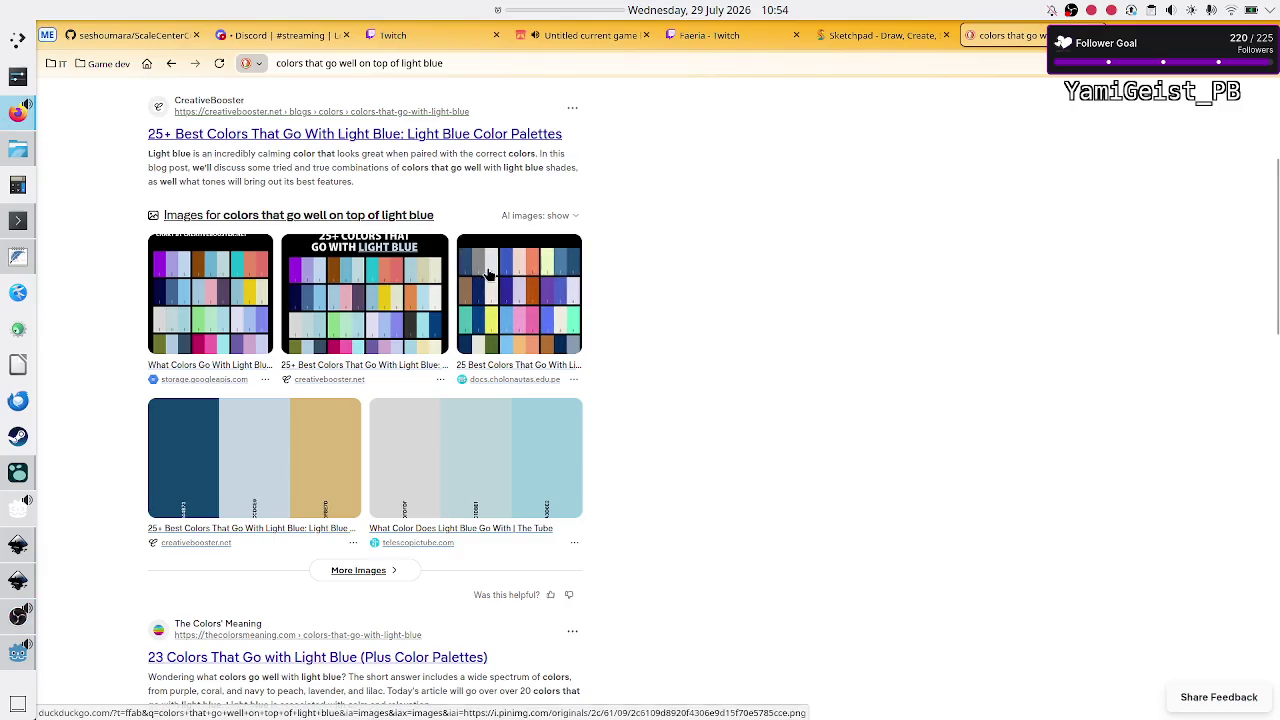
{"action": "left_click", "coordinate": [538, 38]}
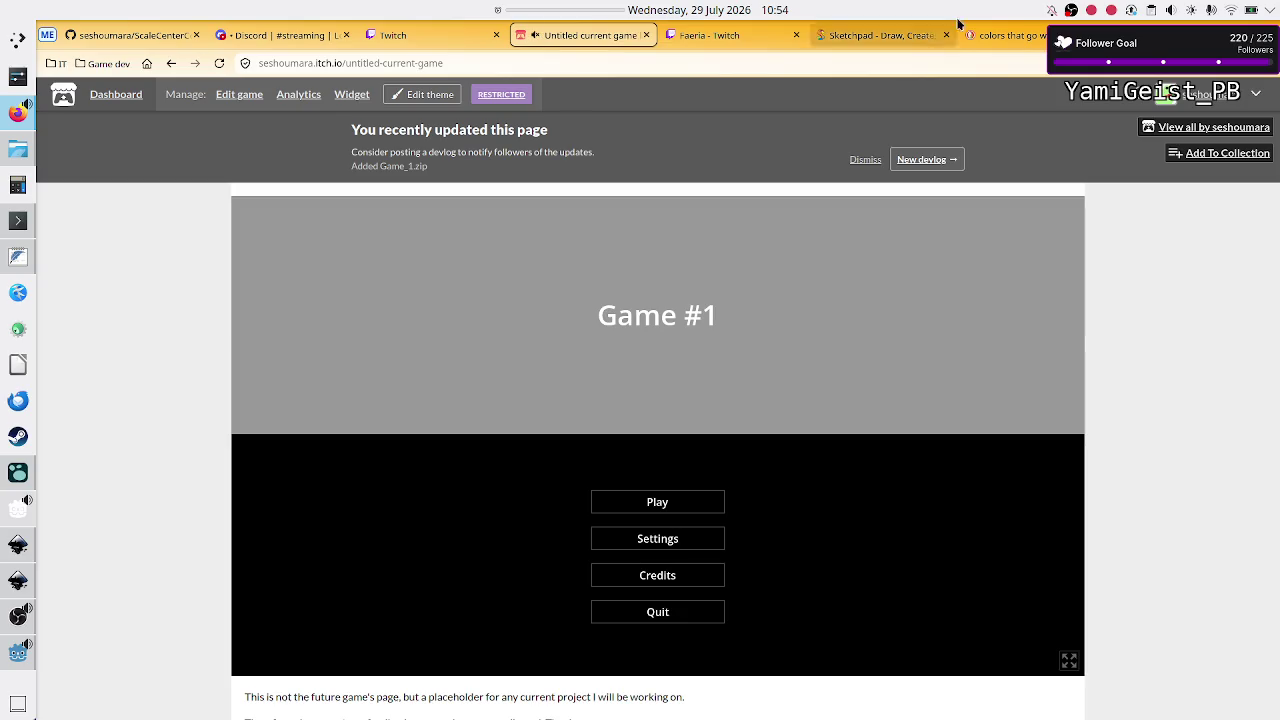
{"action": "left_click", "coordinate": [1173, 12]}
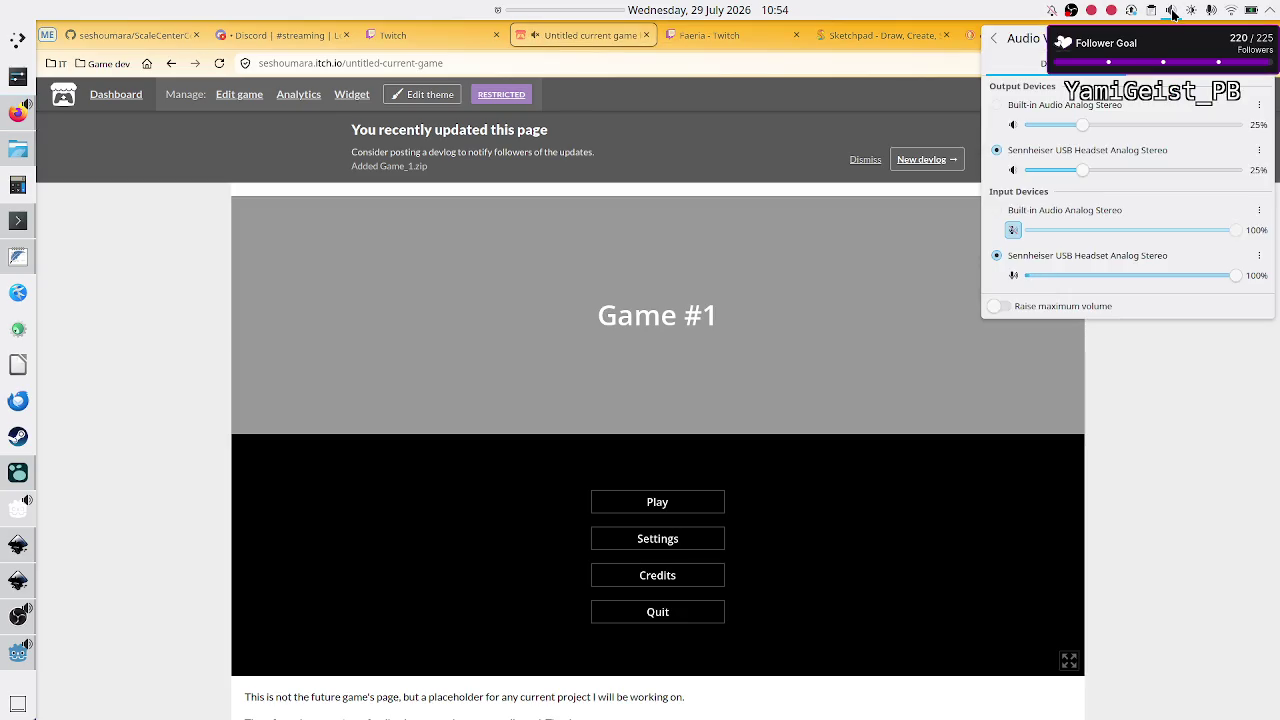
{"action": "left_click", "coordinate": [1202, 474]}
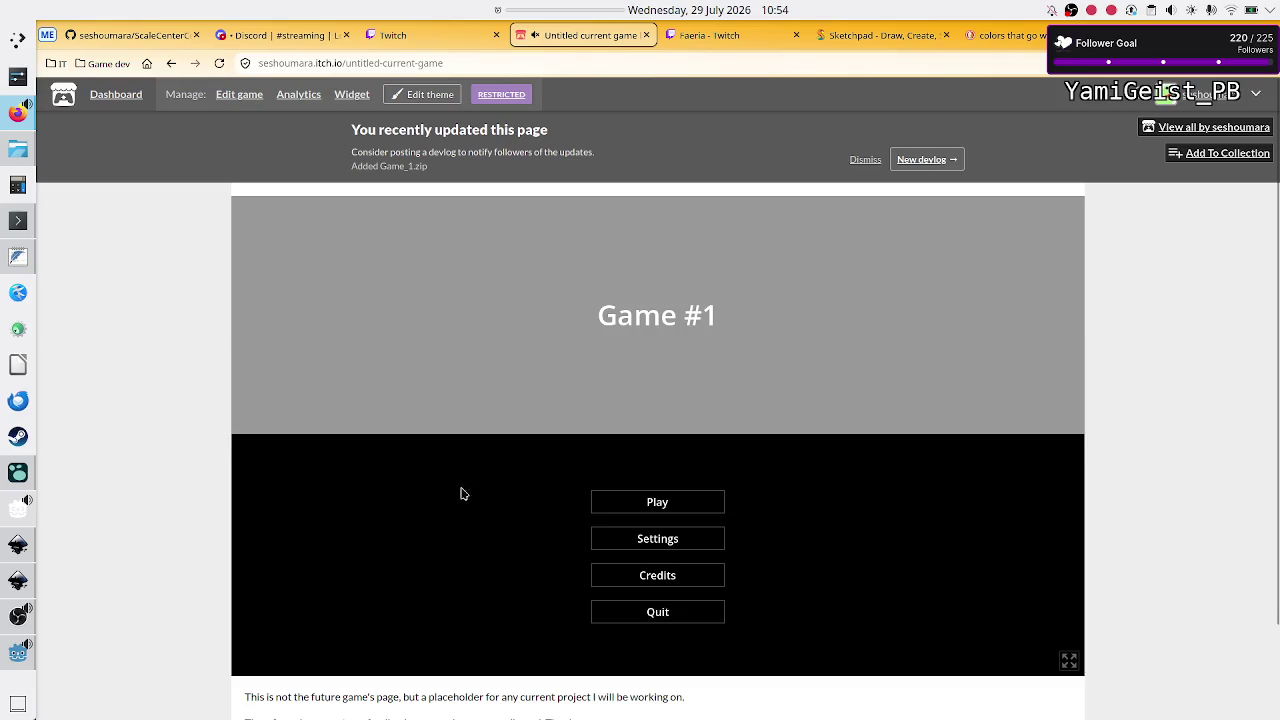
{"action": "left_click", "coordinate": [12, 645]}
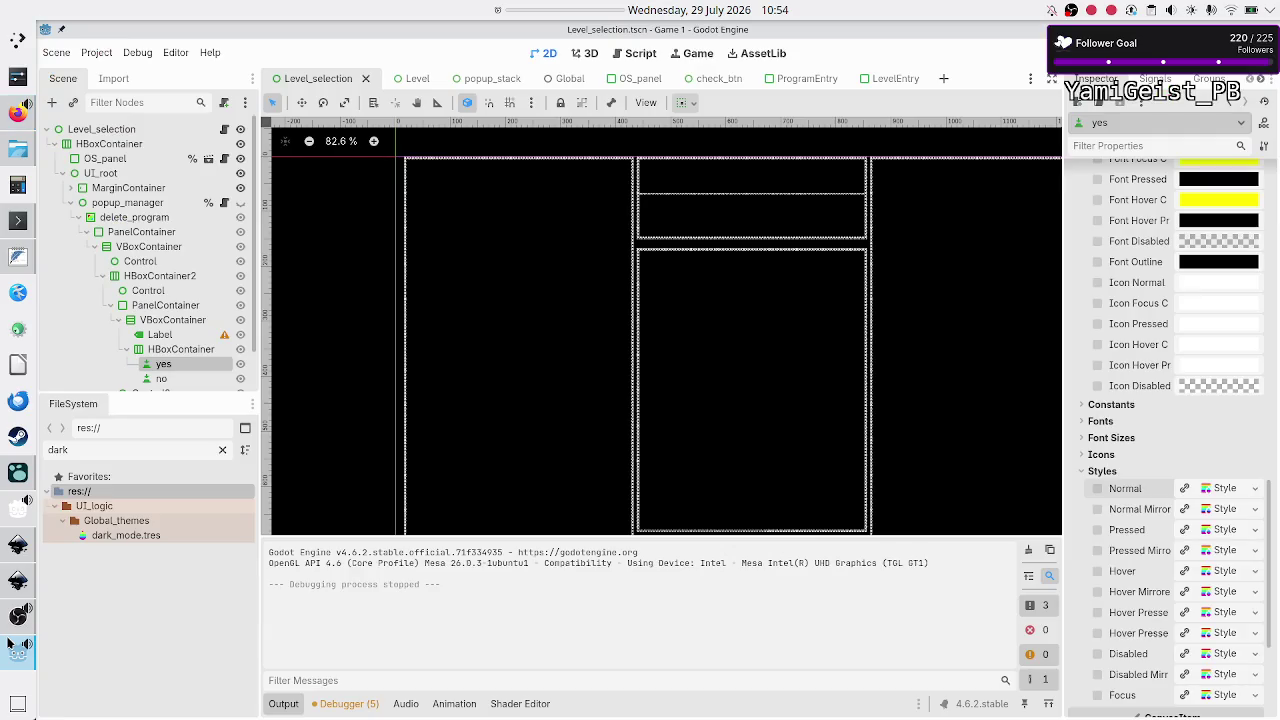
Step: Make popup_manager visible again, save and test-run the game to see the dialog
{"action": "left_click", "coordinate": [241, 204]}
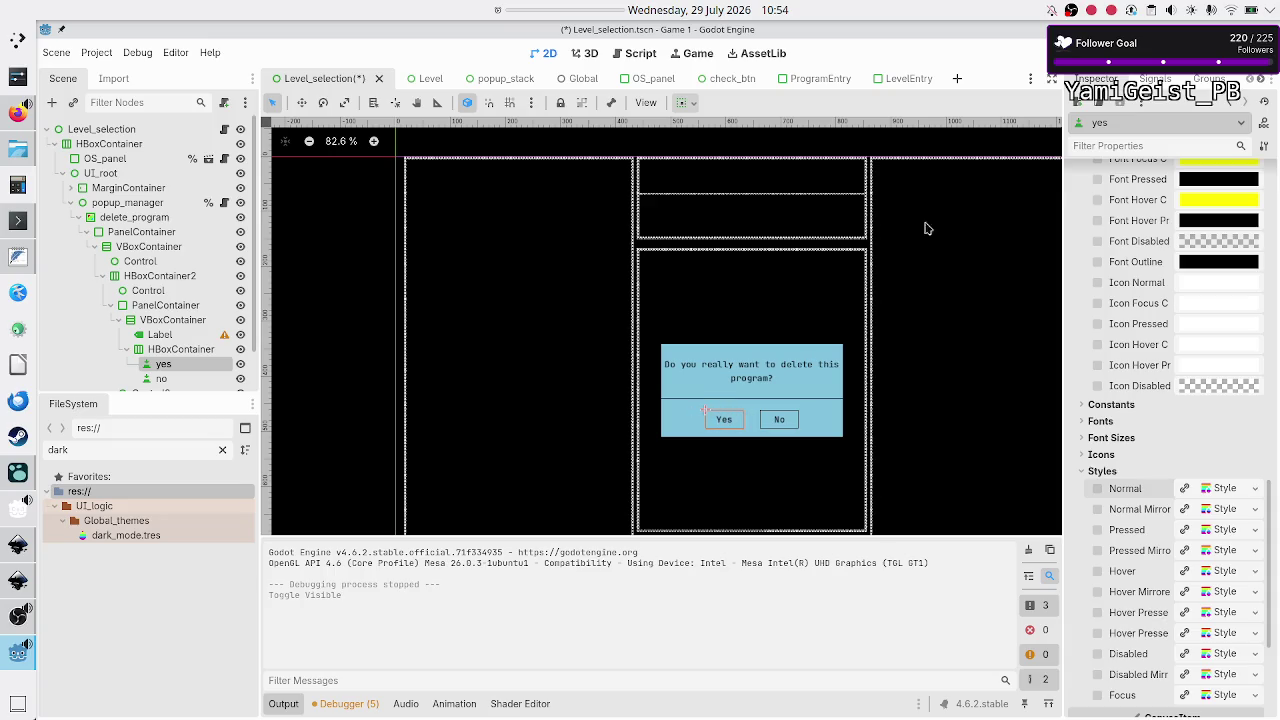
{"action": "left_click", "coordinate": [1045, 53]}
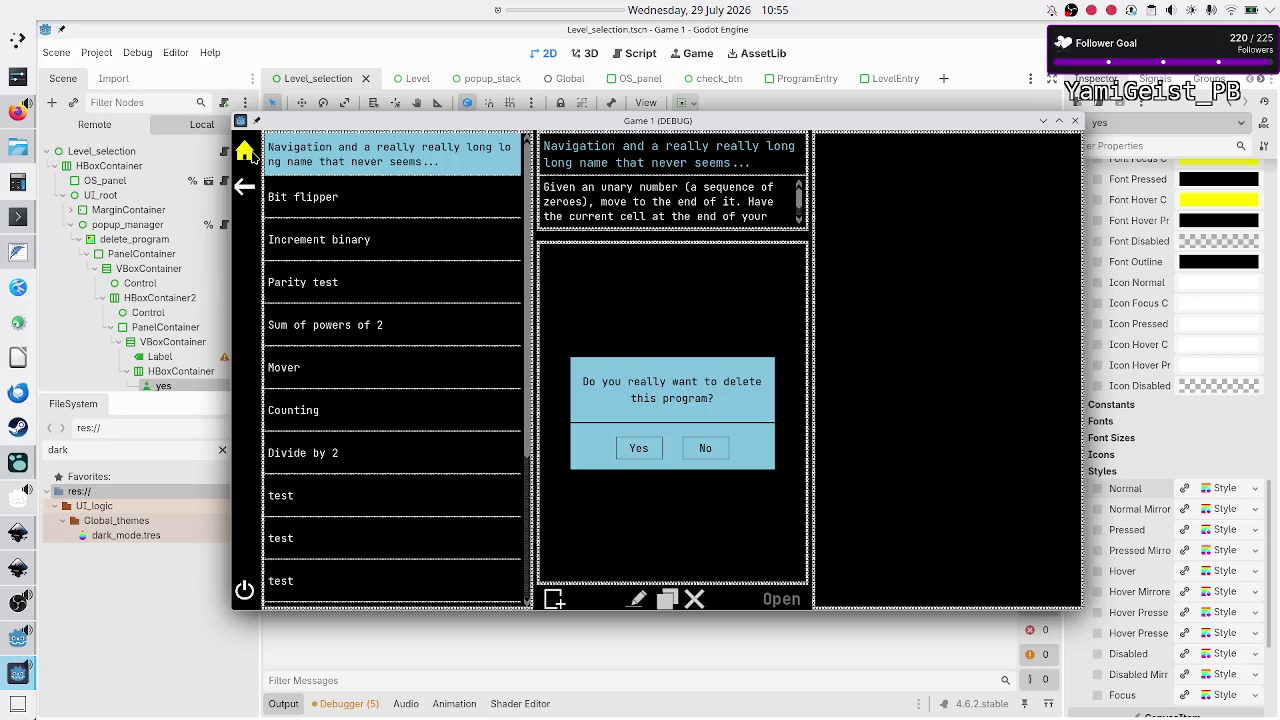
{"action": "mouse_move", "coordinate": [4, 119]}
{"action": "left_click", "coordinate": [1076, 121]}
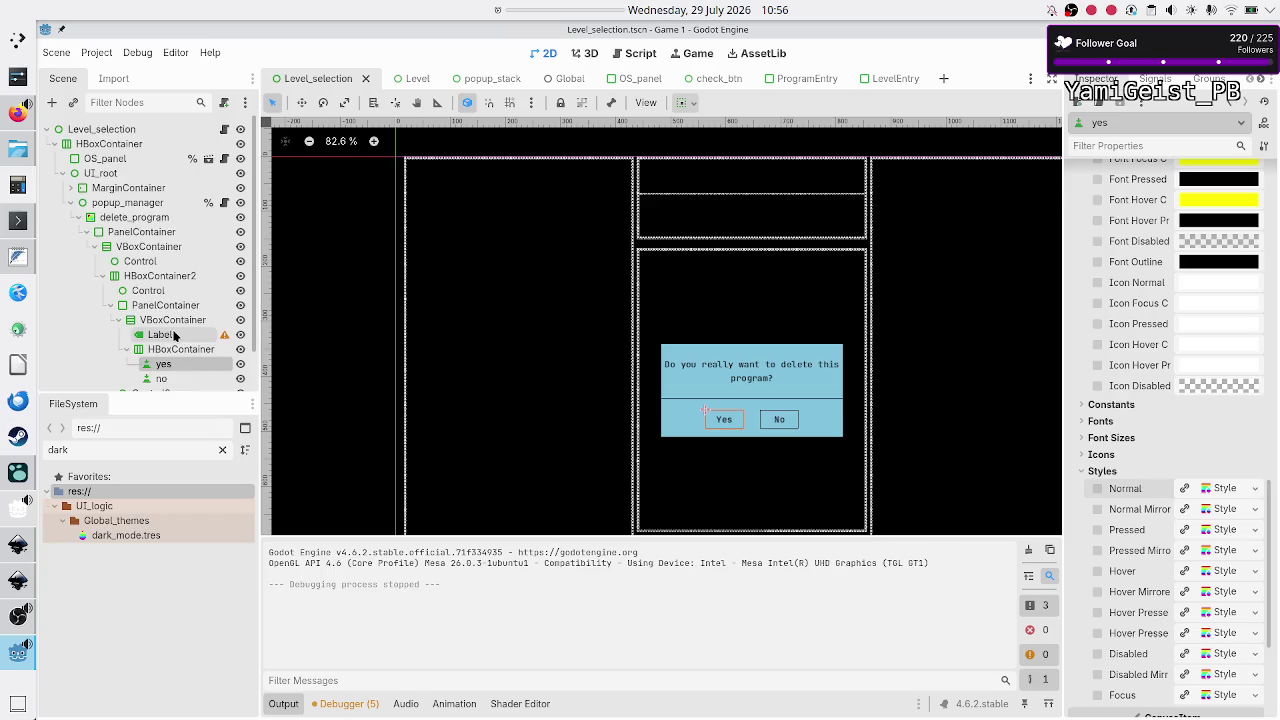
Step: Open the OS_panel scene and select its Quit button node to view the power-icon textures
{"action": "scroll", "coordinate": [174, 336], "scroll_direction": "down", "scroll_amount": 1}
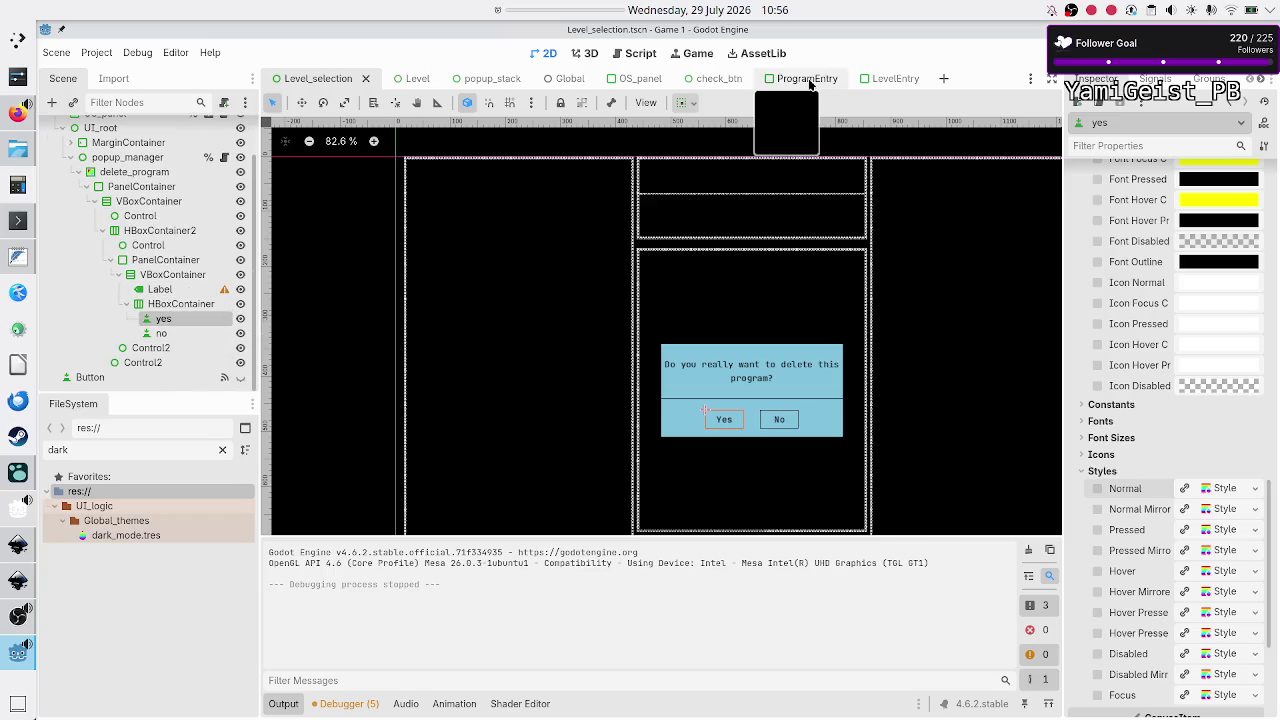
{"action": "left_click", "coordinate": [647, 77]}
{"action": "left_click", "coordinate": [99, 204]}
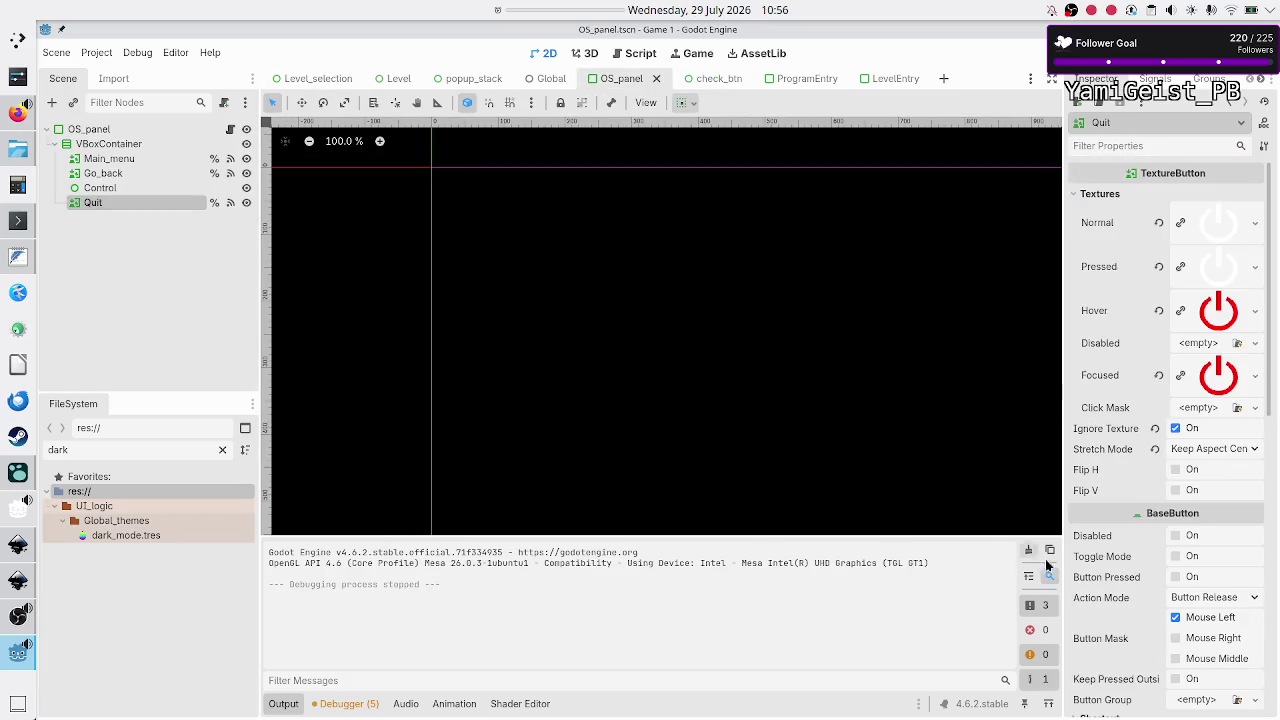
{"action": "mouse_move", "coordinate": [1093, 582]}
{"action": "left_click", "coordinate": [18, 581]}
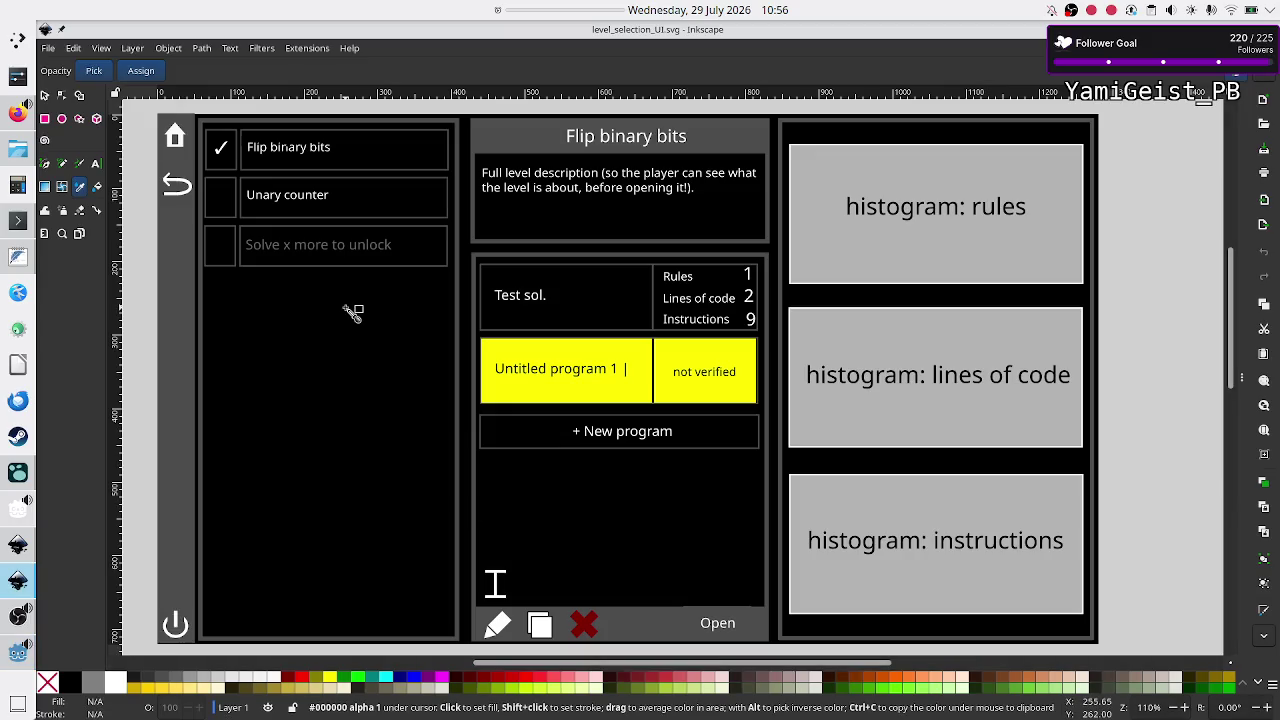
Step: In Inkscape, find quit_hover.svg by searching 'quit_h' and open it
{"action": "key", "text": "ctrl+o"}
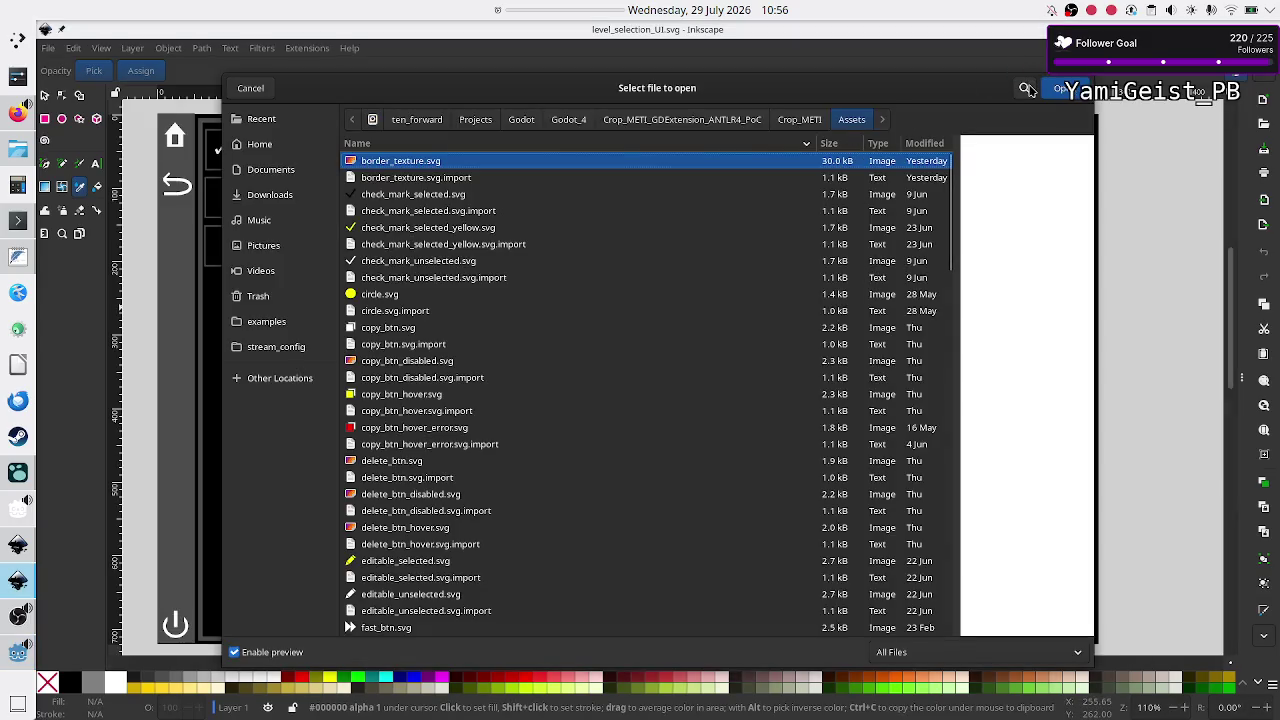
{"action": "left_click", "coordinate": [1027, 89]}
{"action": "type", "text": "quit"}
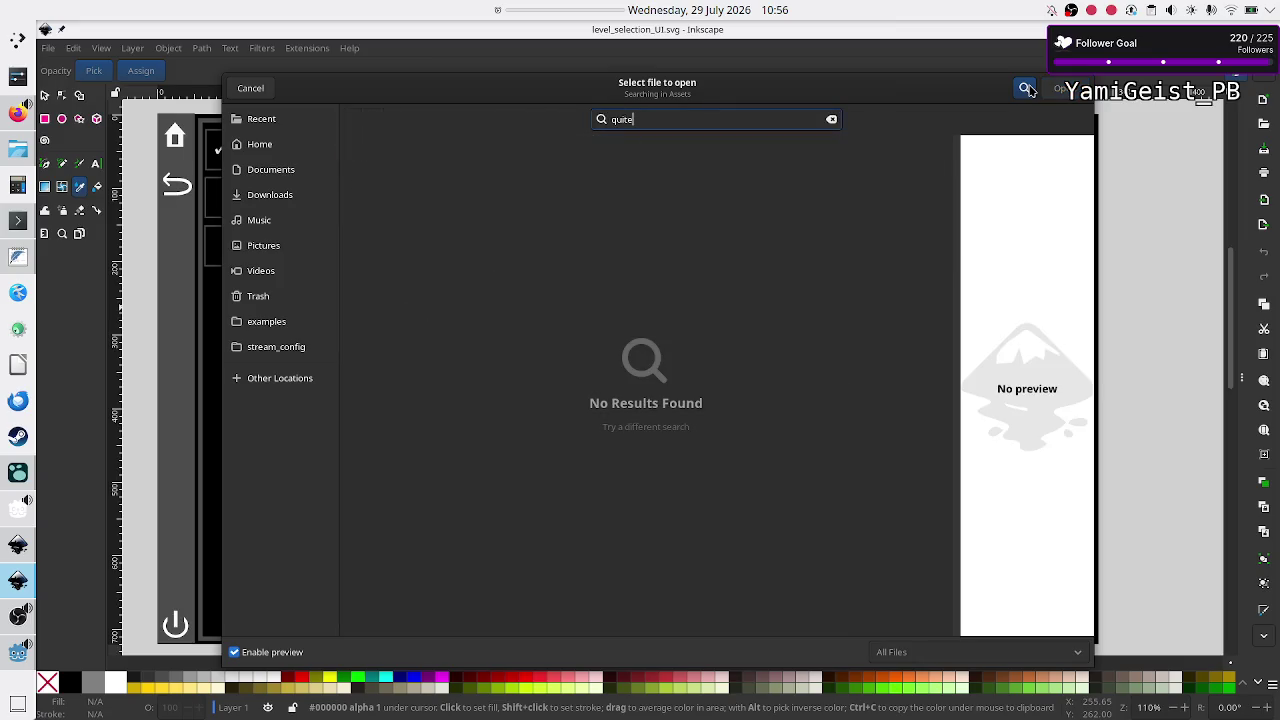
{"action": "type", "text": "_h"}
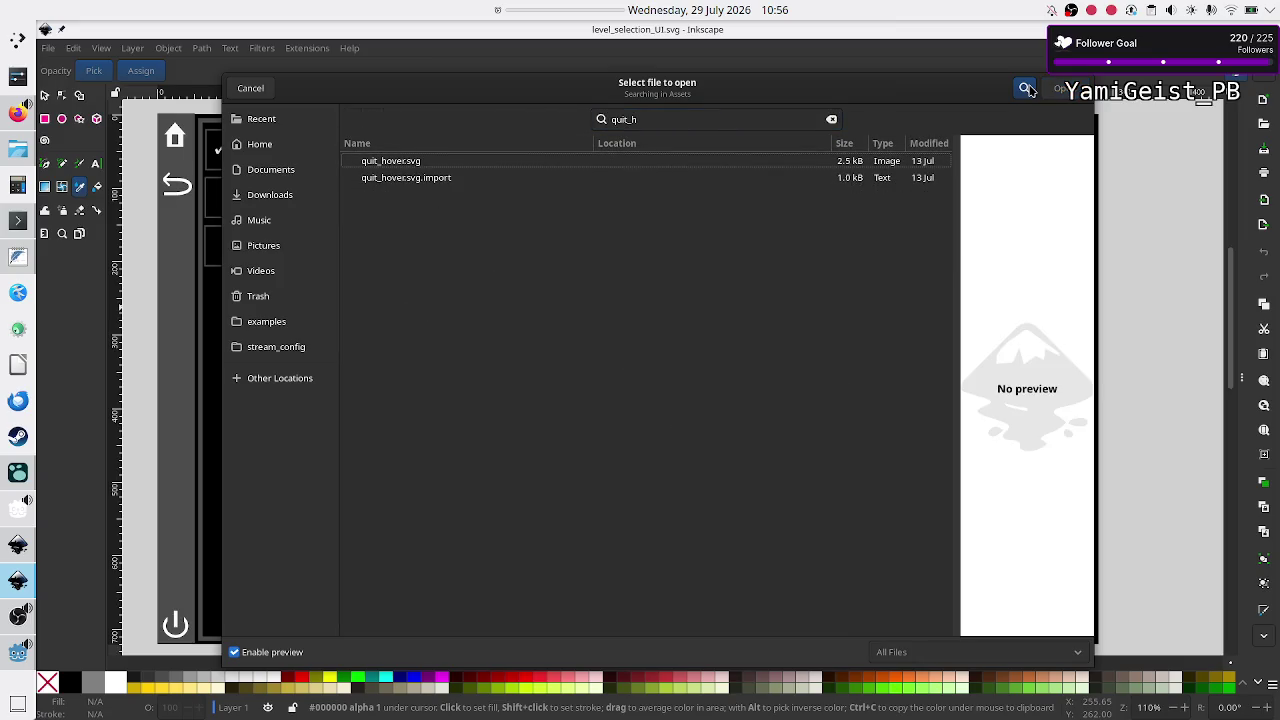
{"action": "left_click", "coordinate": [728, 162]}
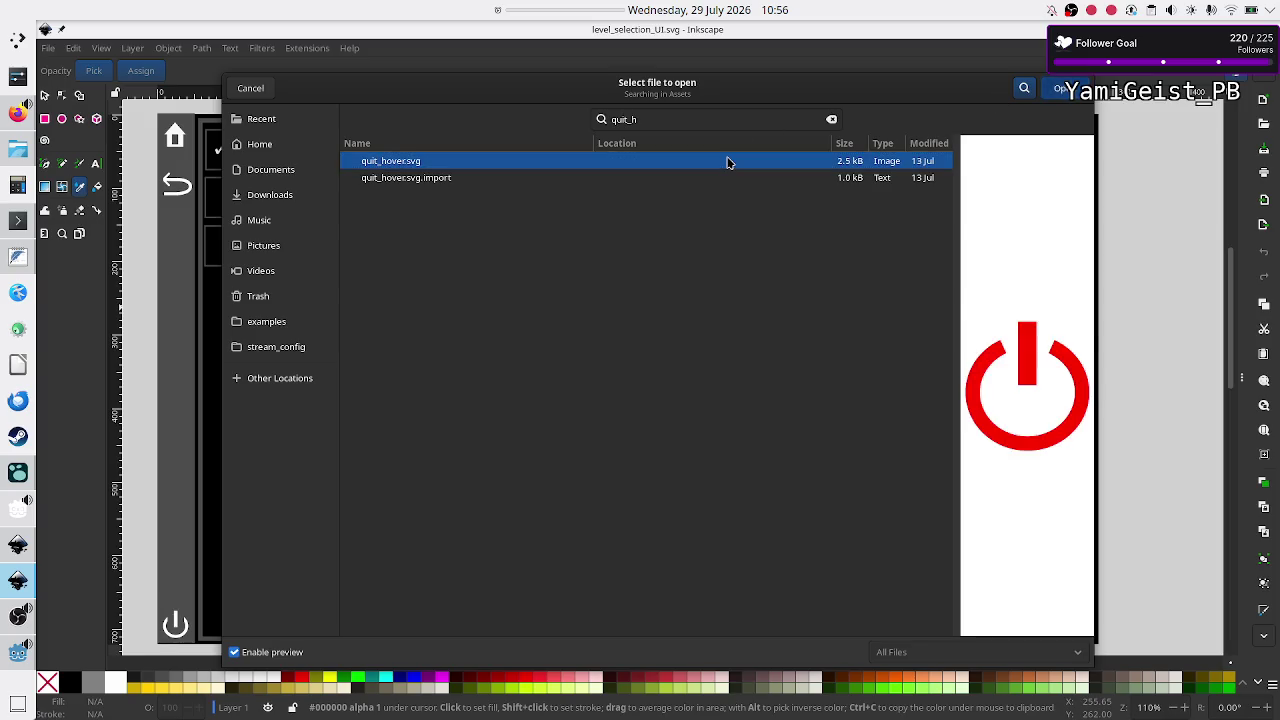
{"action": "double_click", "coordinate": [728, 162]}
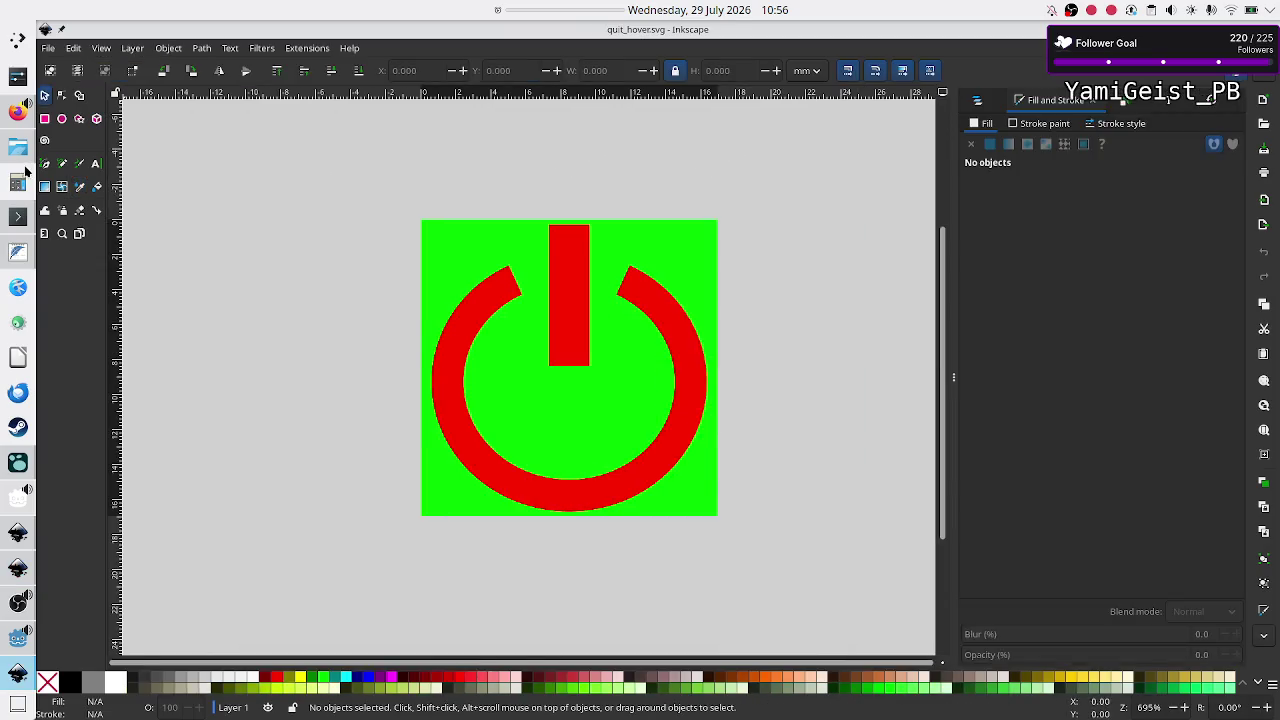
Step: Pick an earlier copied colour with the Dropper, then close the game and return to Level_selection in Godot
{"action": "left_click", "coordinate": [80, 187]}
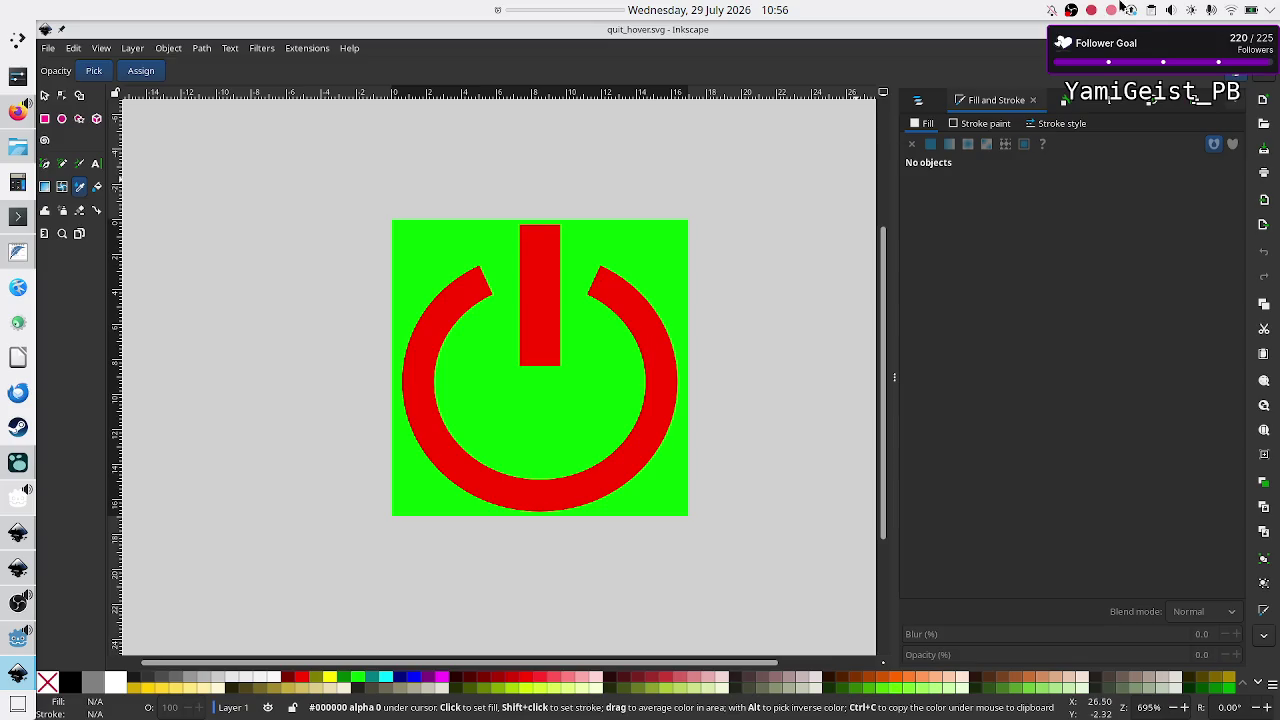
{"action": "left_click", "coordinate": [1152, 11]}
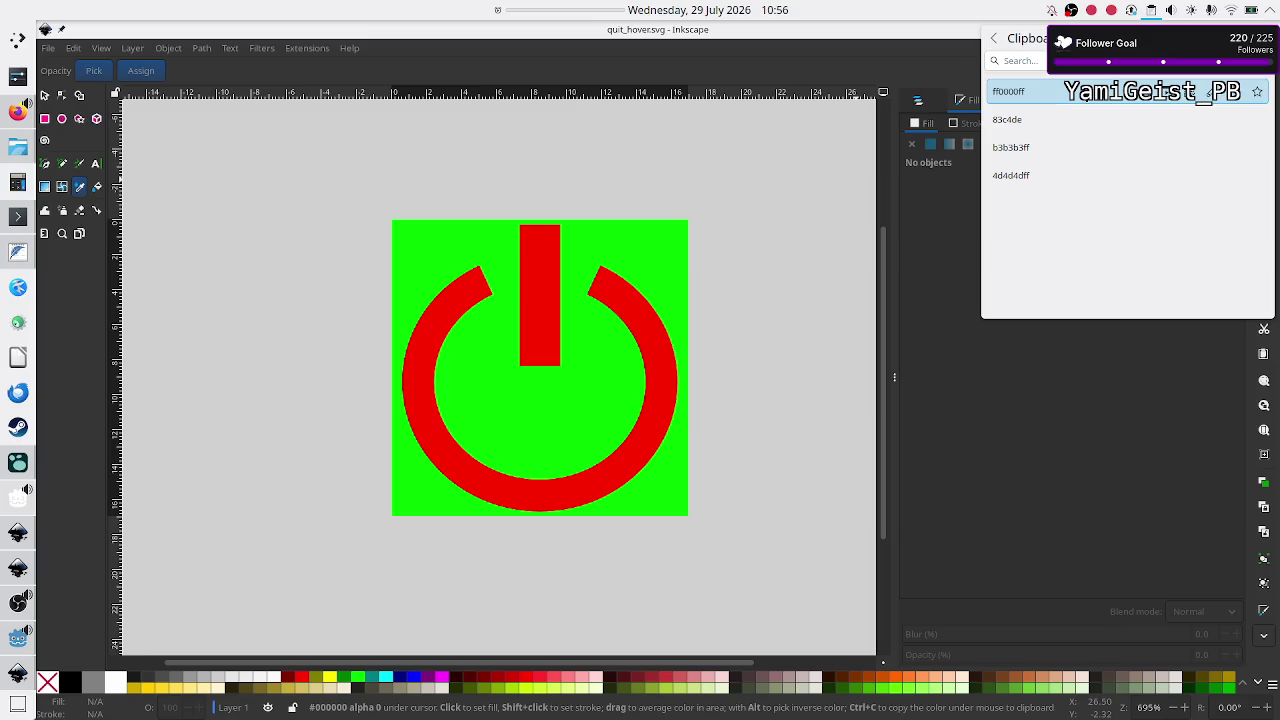
{"action": "left_click", "coordinate": [1010, 175]}
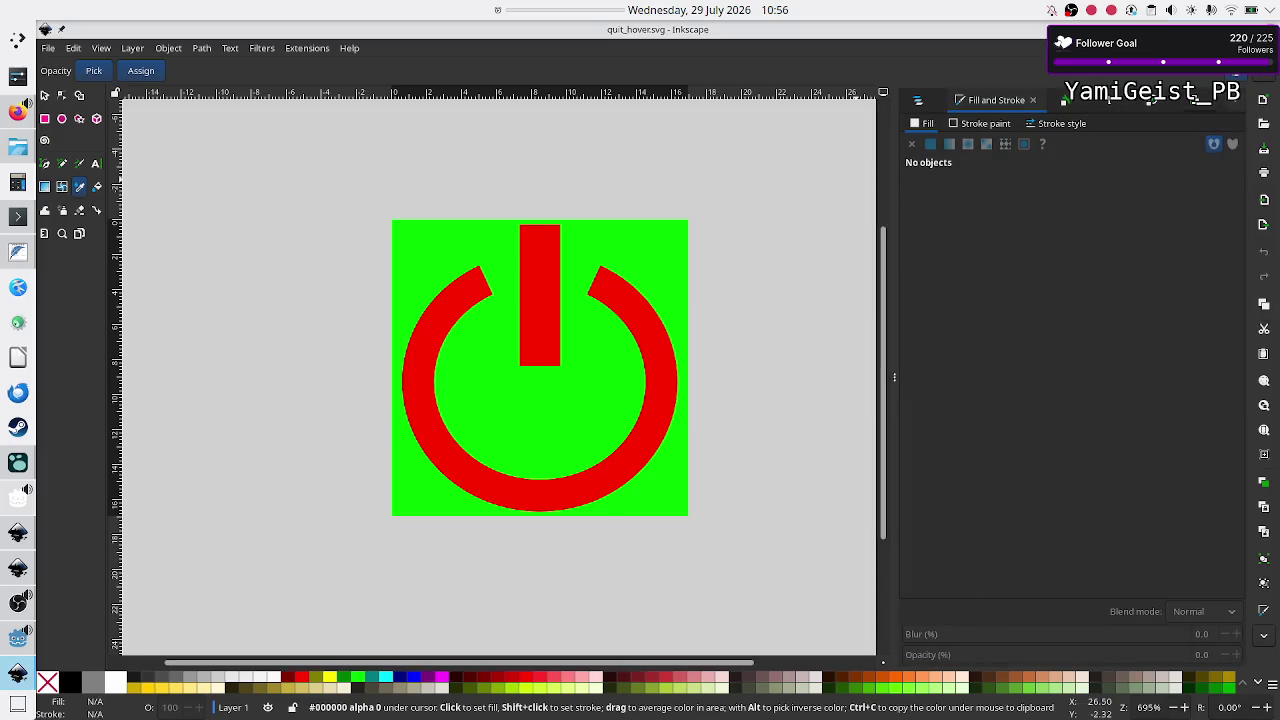
{"action": "key", "text": "alt+Tab"}
{"action": "key", "text": "alt+F4"}
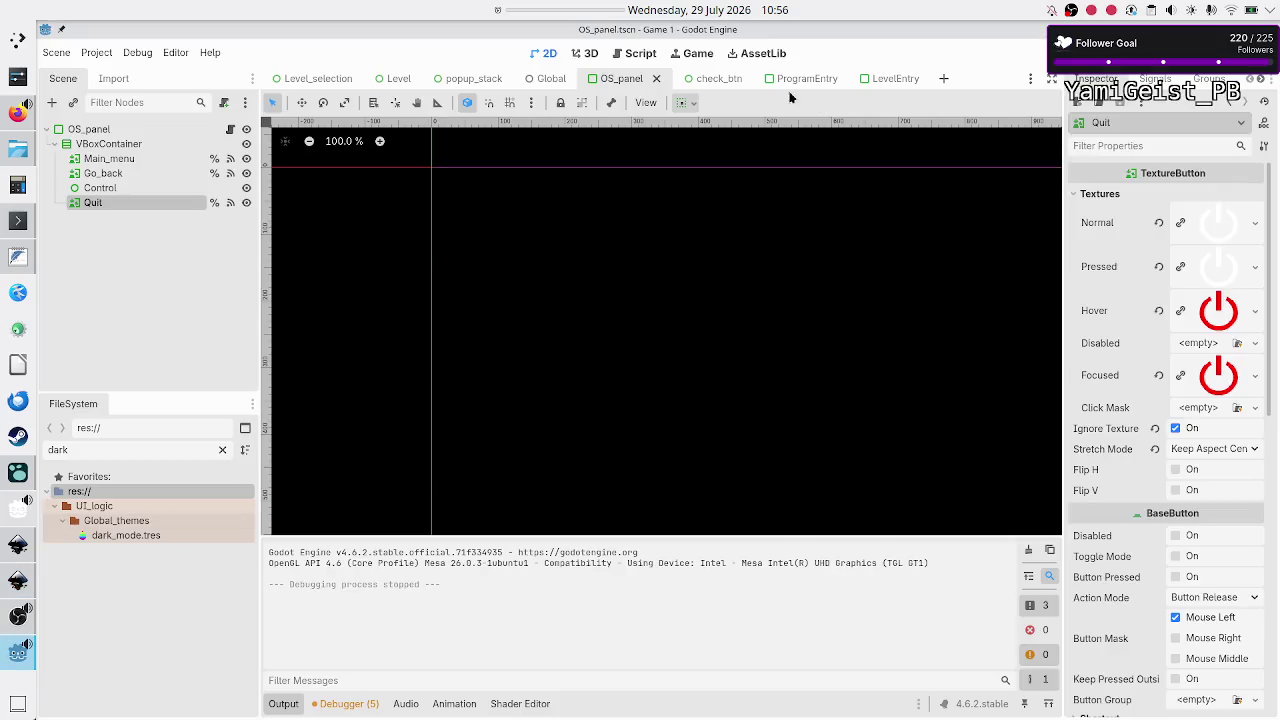
{"action": "left_click", "coordinate": [300, 79]}
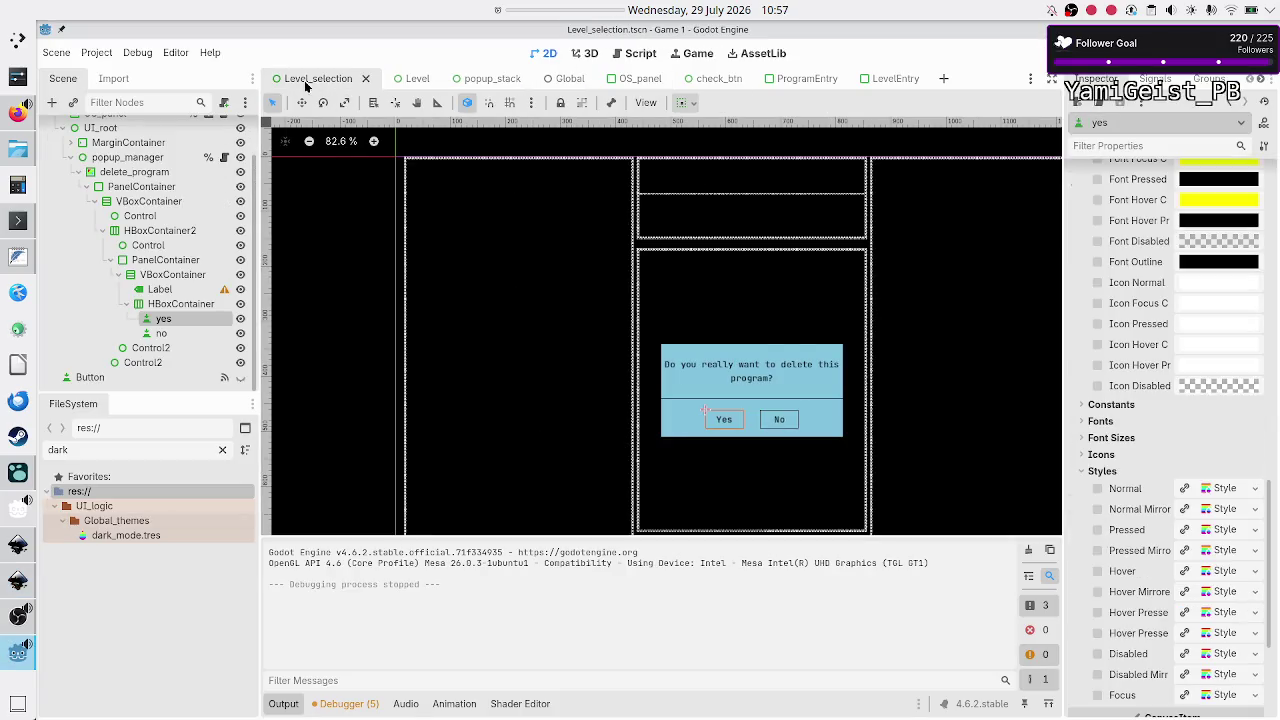
Step: Set the popup PanelContainer's background colour to red (ff0000)
{"action": "left_click", "coordinate": [174, 266]}
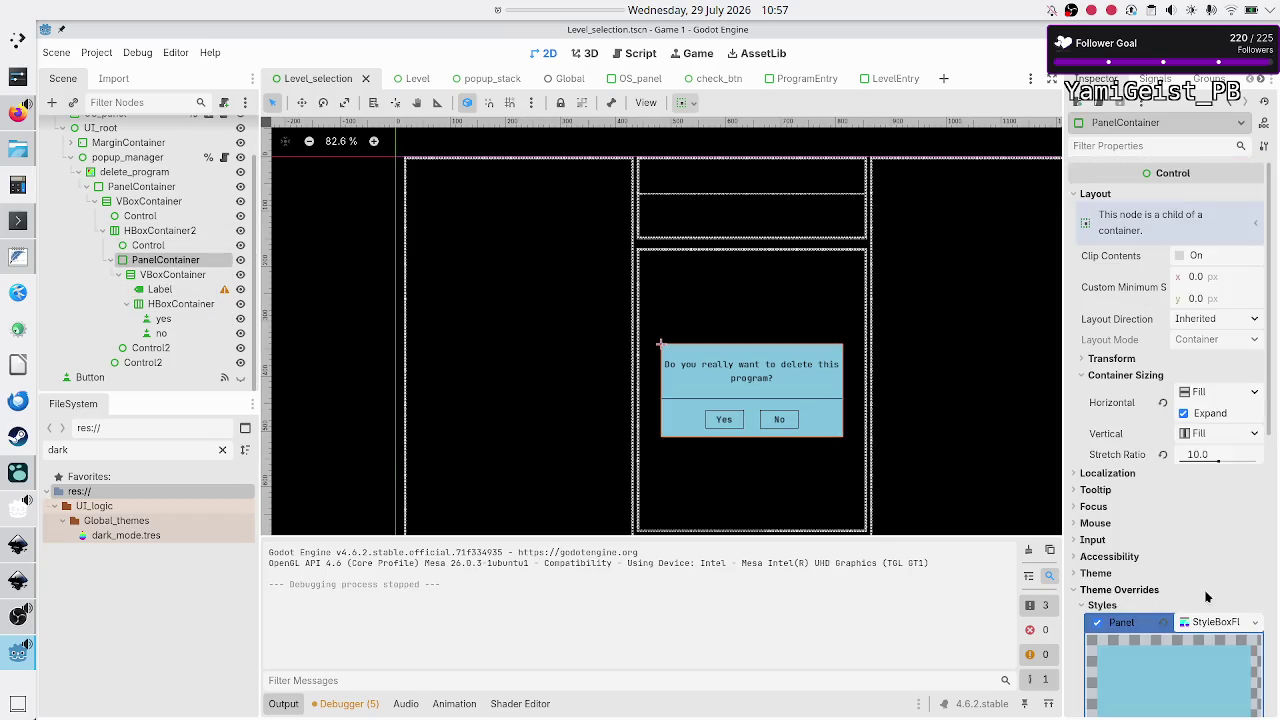
{"action": "scroll", "coordinate": [1208, 630], "scroll_direction": "down", "scroll_amount": 5}
{"action": "scroll", "coordinate": [1208, 640], "scroll_direction": "down", "scroll_amount": 3}
{"action": "left_click", "coordinate": [1210, 403]}
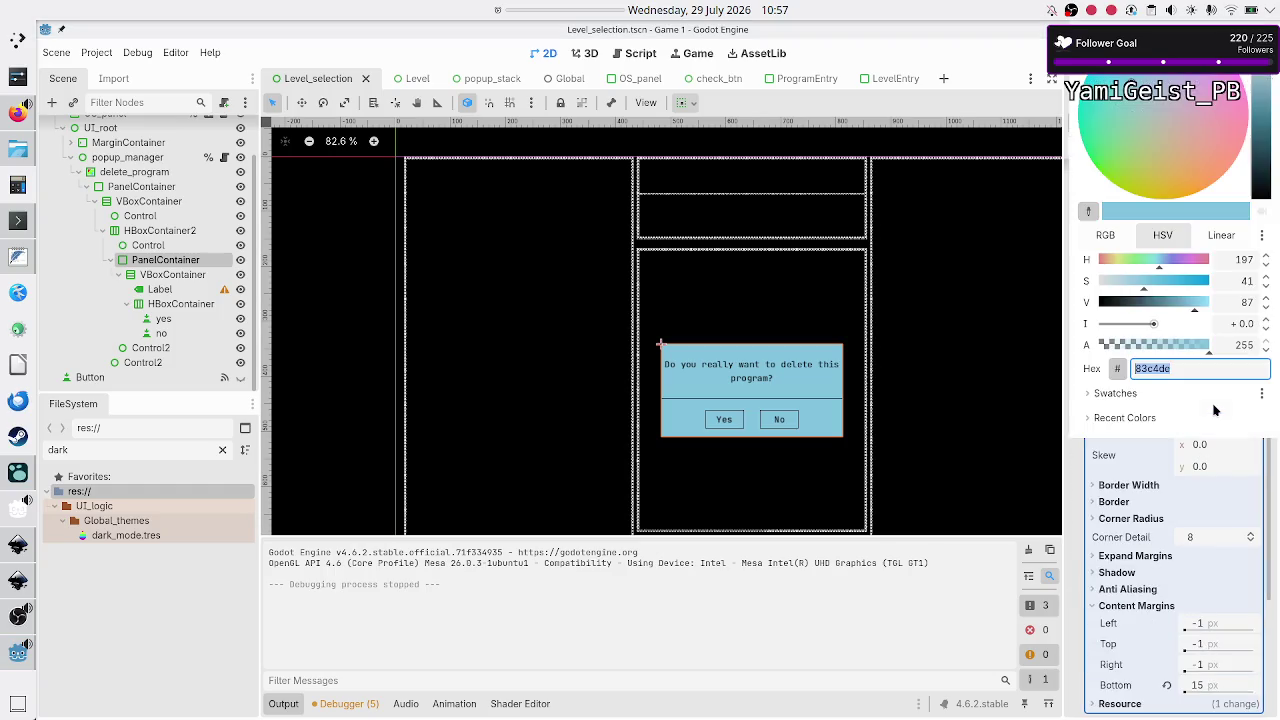
{"action": "type", "text": "ff0000"}
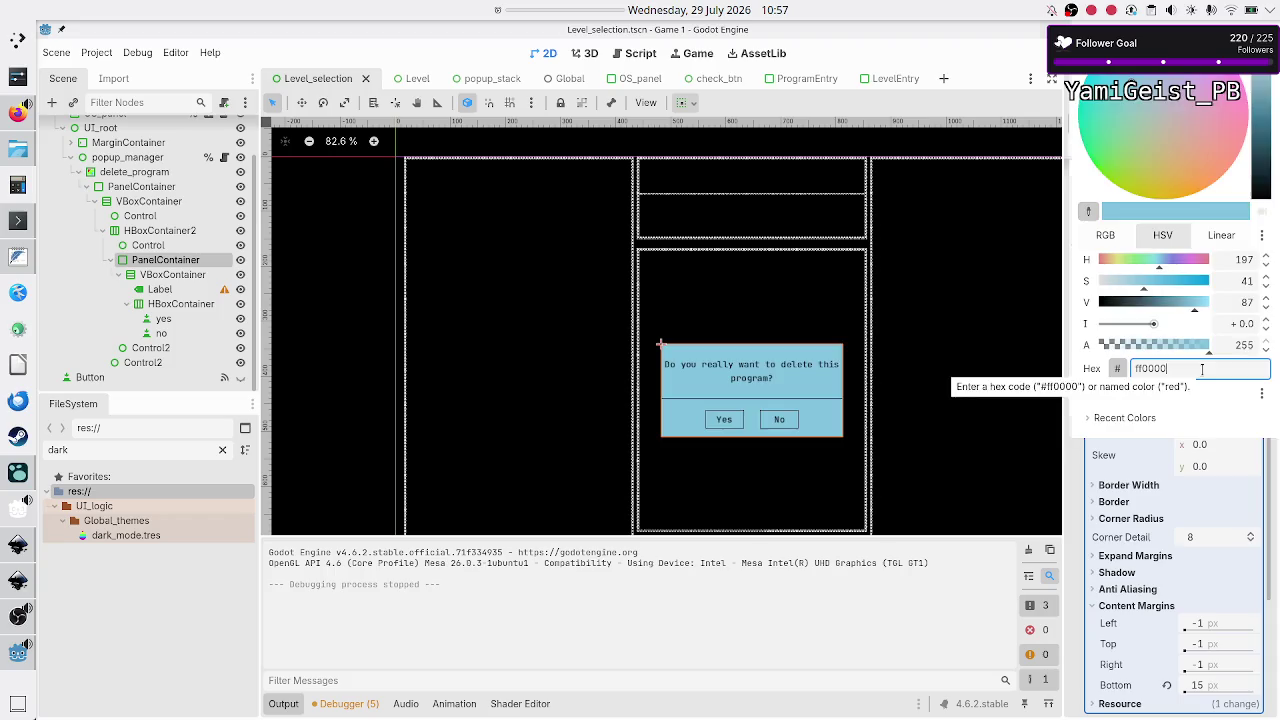
{"action": "key", "text": "Return"}
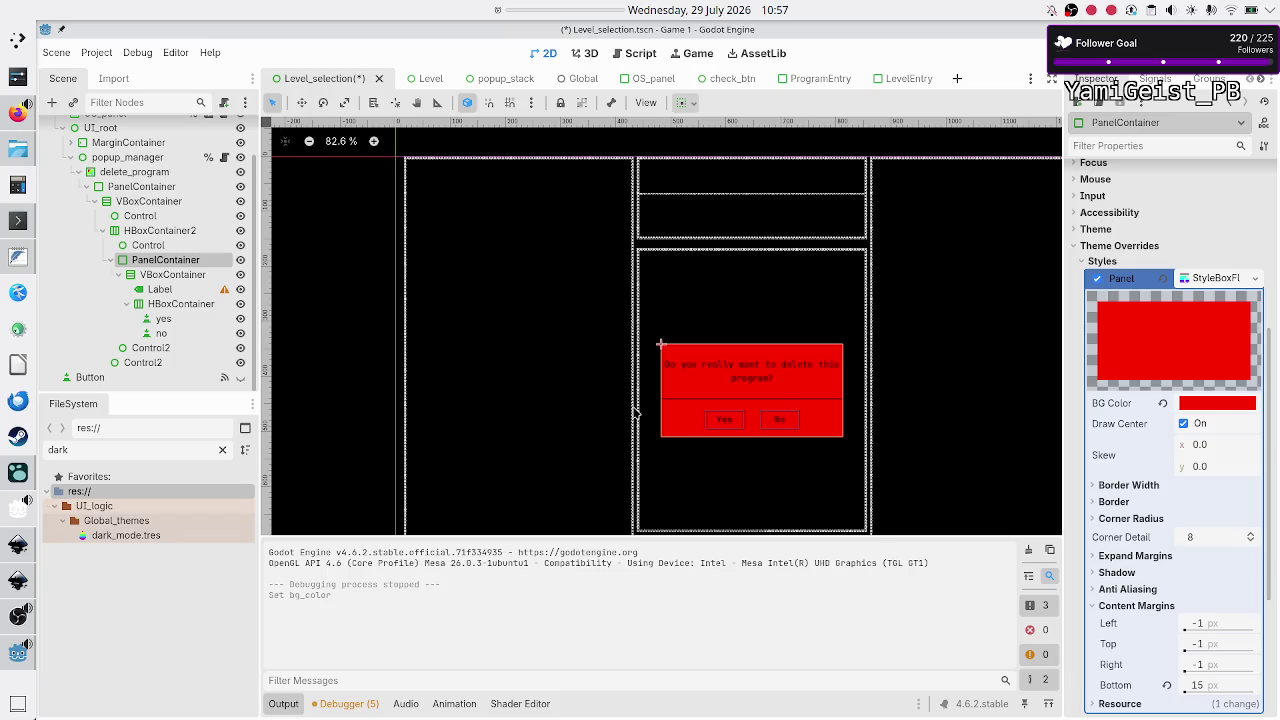
Step: Try white for the Label's font colour, revert it, then set it to black
{"action": "left_click", "coordinate": [160, 289]}
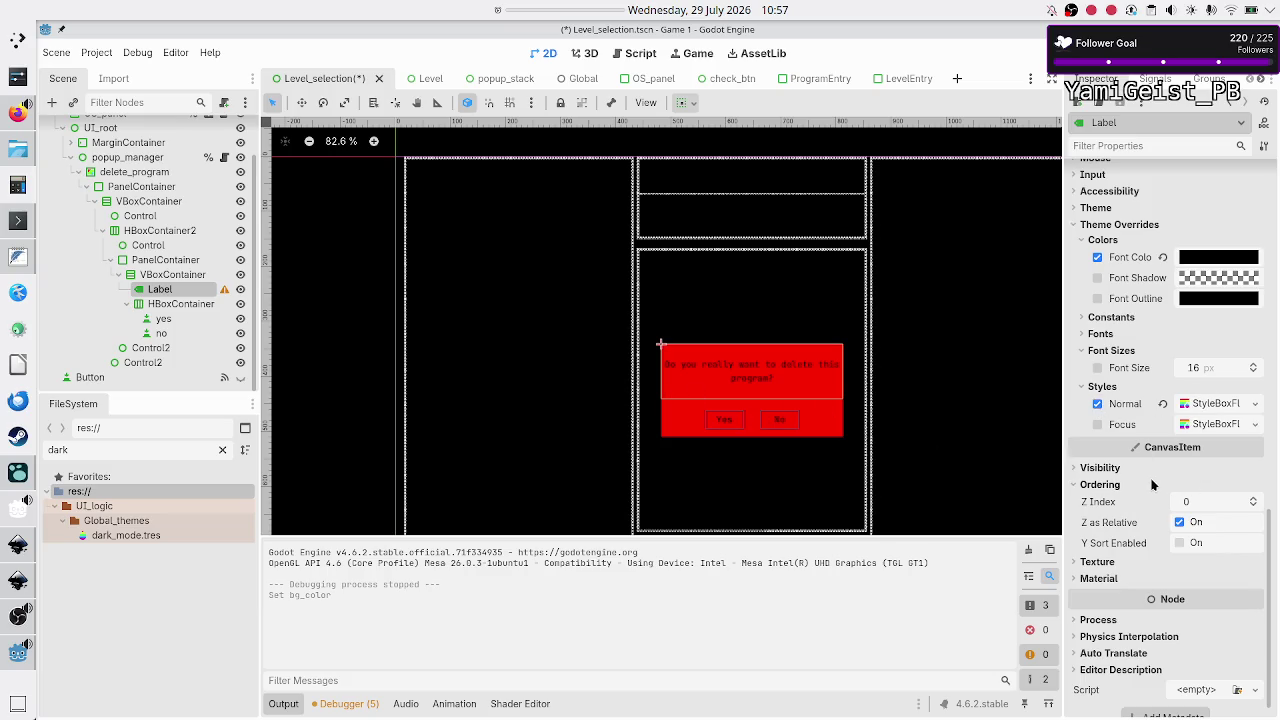
{"action": "left_click", "coordinate": [1223, 262]}
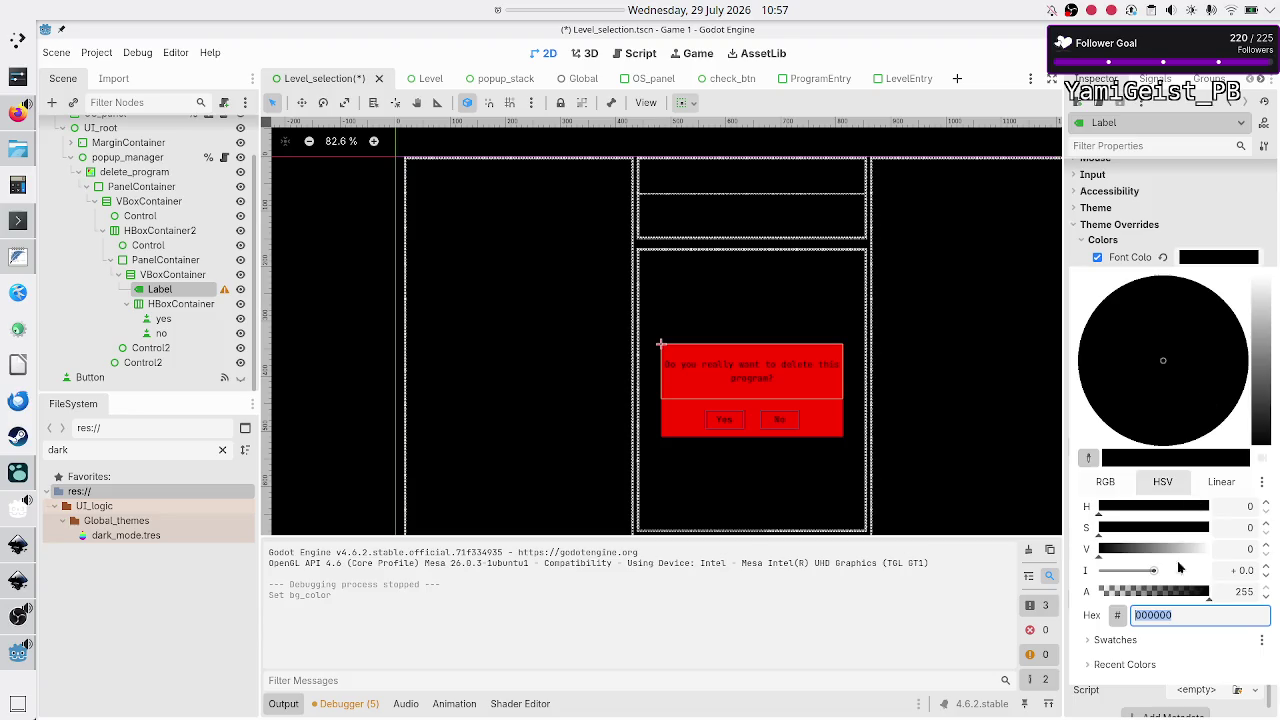
{"action": "type", "text": "white"}
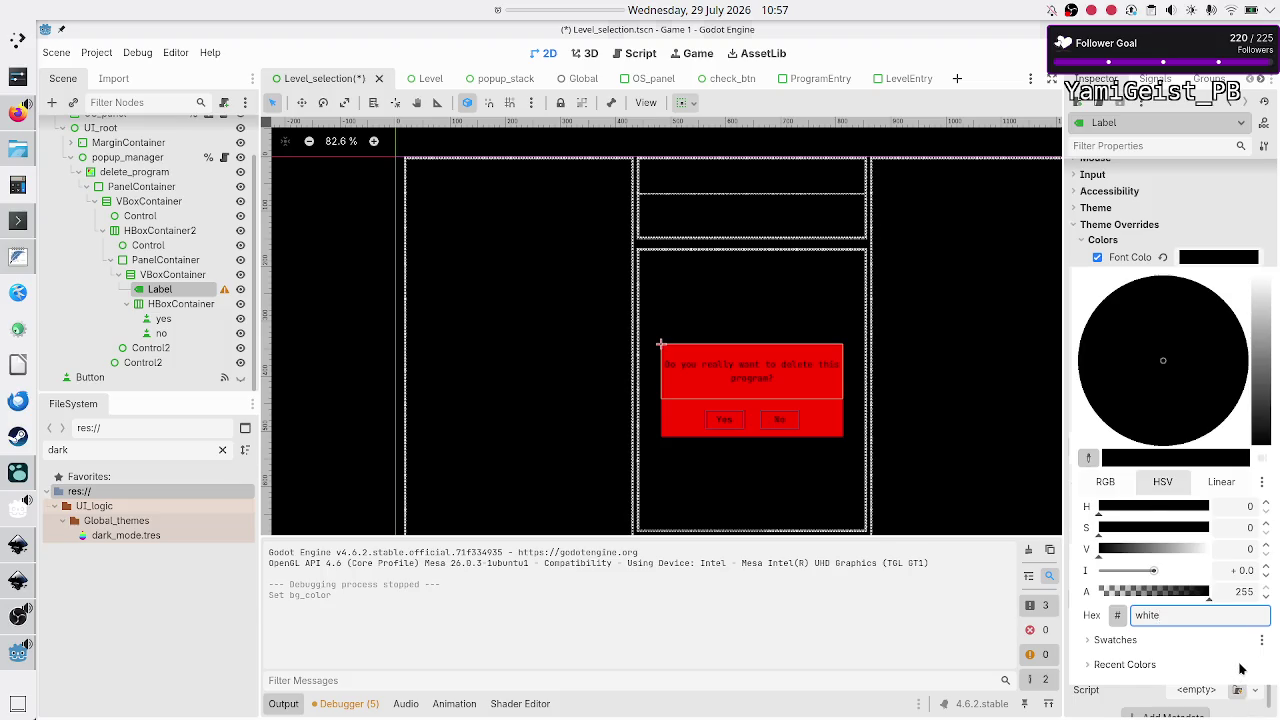
{"action": "key", "text": "Return"}
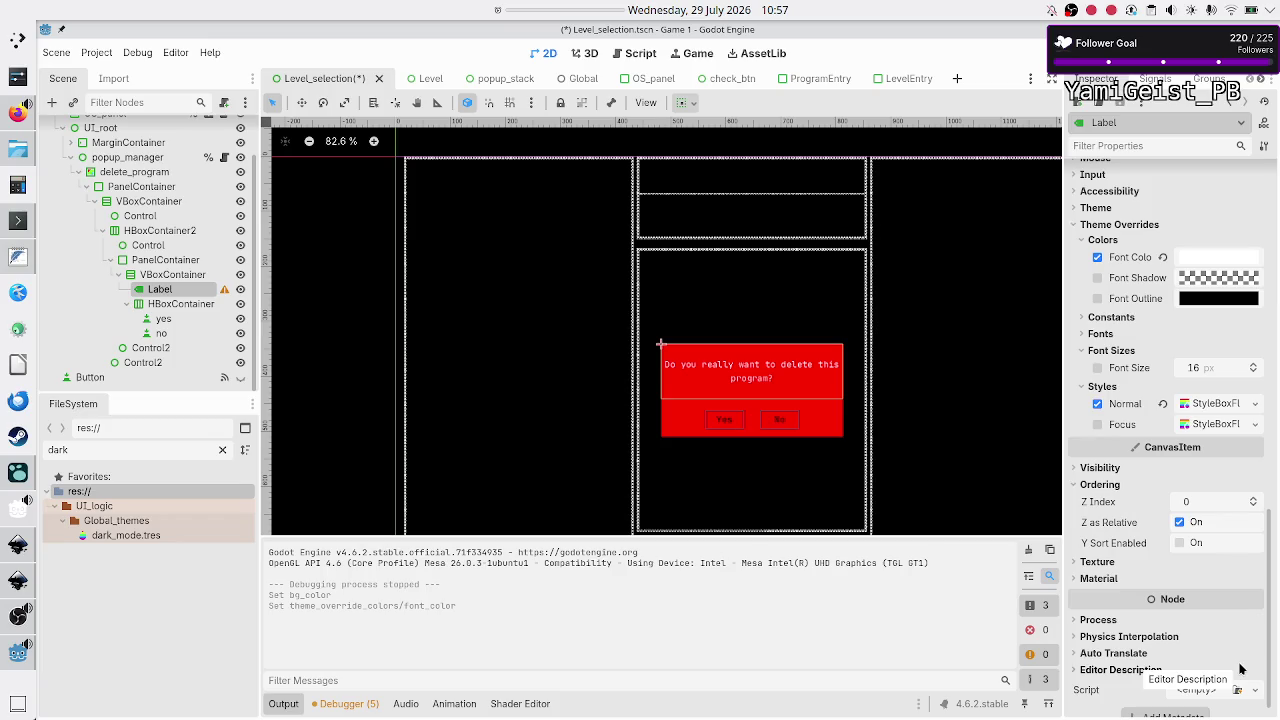
{"action": "left_click", "coordinate": [1163, 258]}
{"action": "left_click", "coordinate": [1199, 259]}
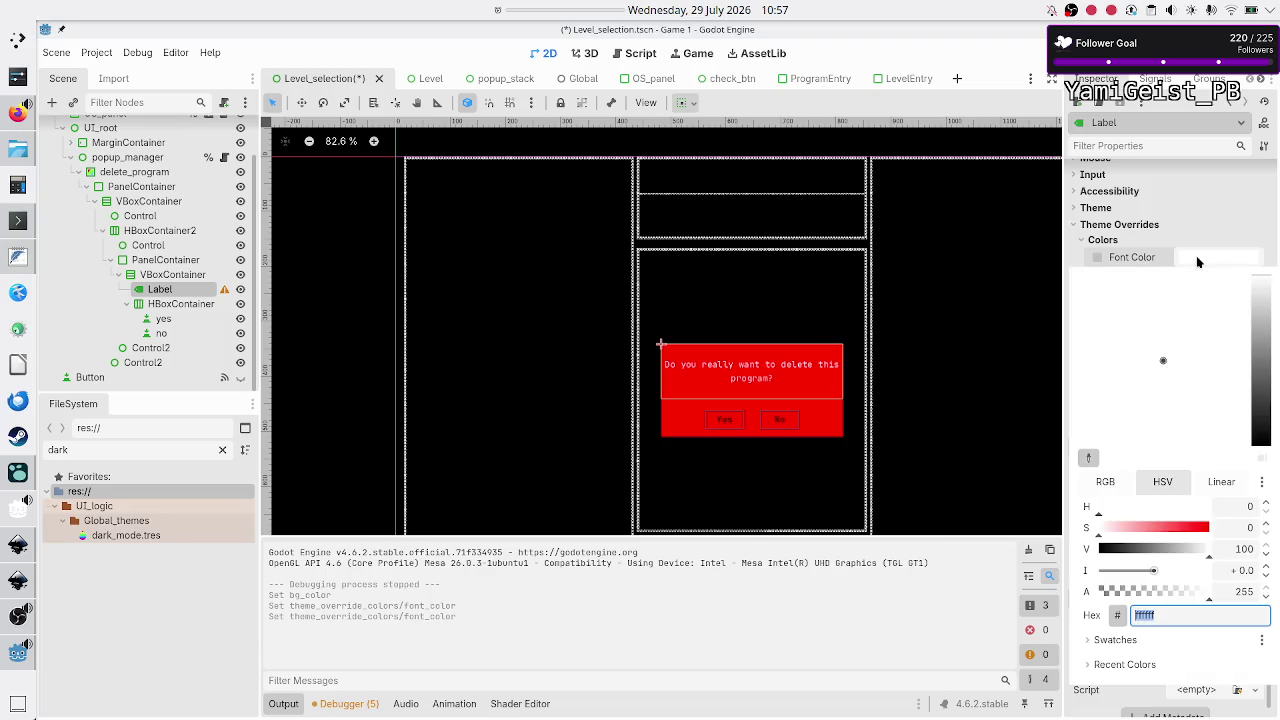
{"action": "type", "text": "black"}
{"action": "key", "text": "Return"}
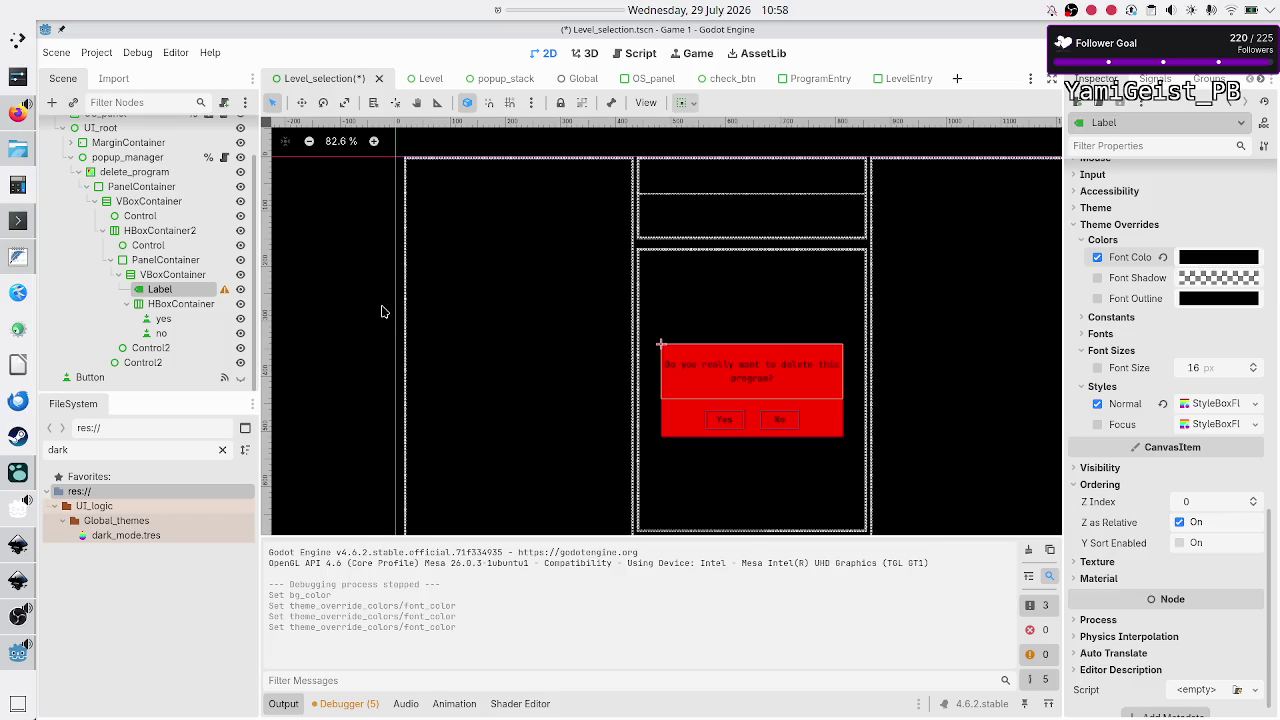
Step: Make the PanelContainer's background fully transparent by setting its alpha to 0
{"action": "left_click", "coordinate": [207, 268]}
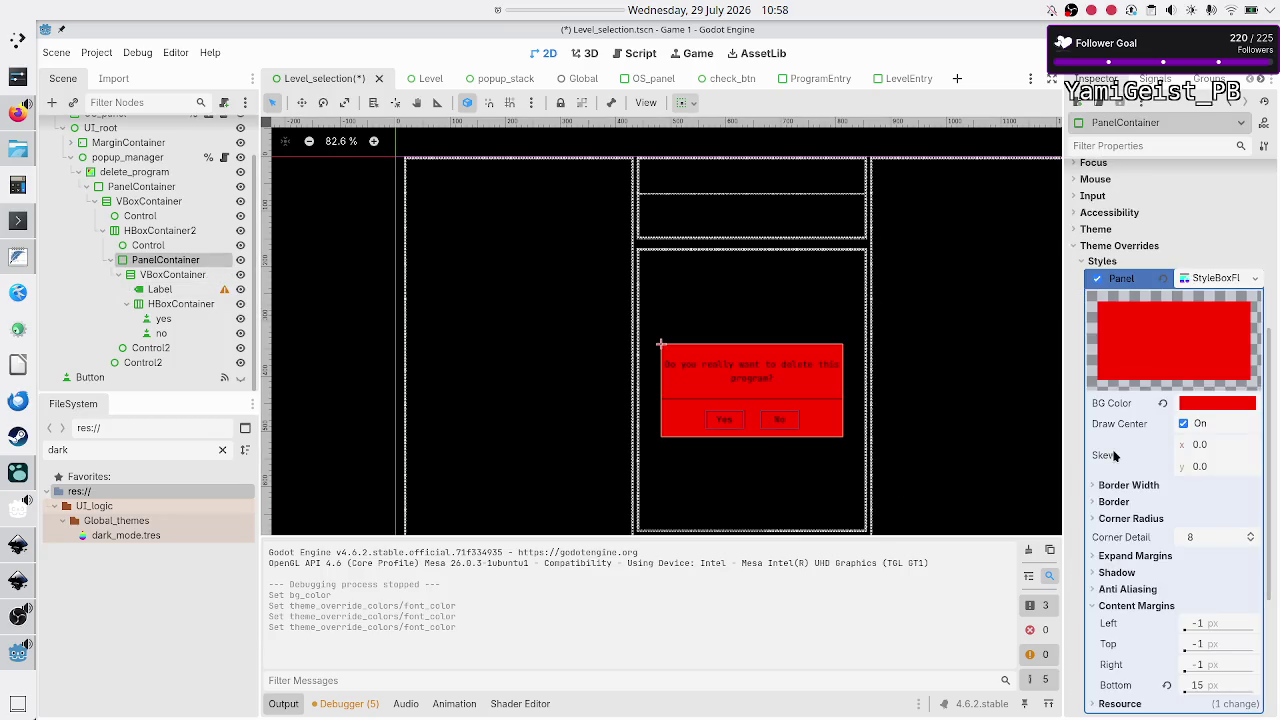
{"action": "left_click", "coordinate": [1236, 408]}
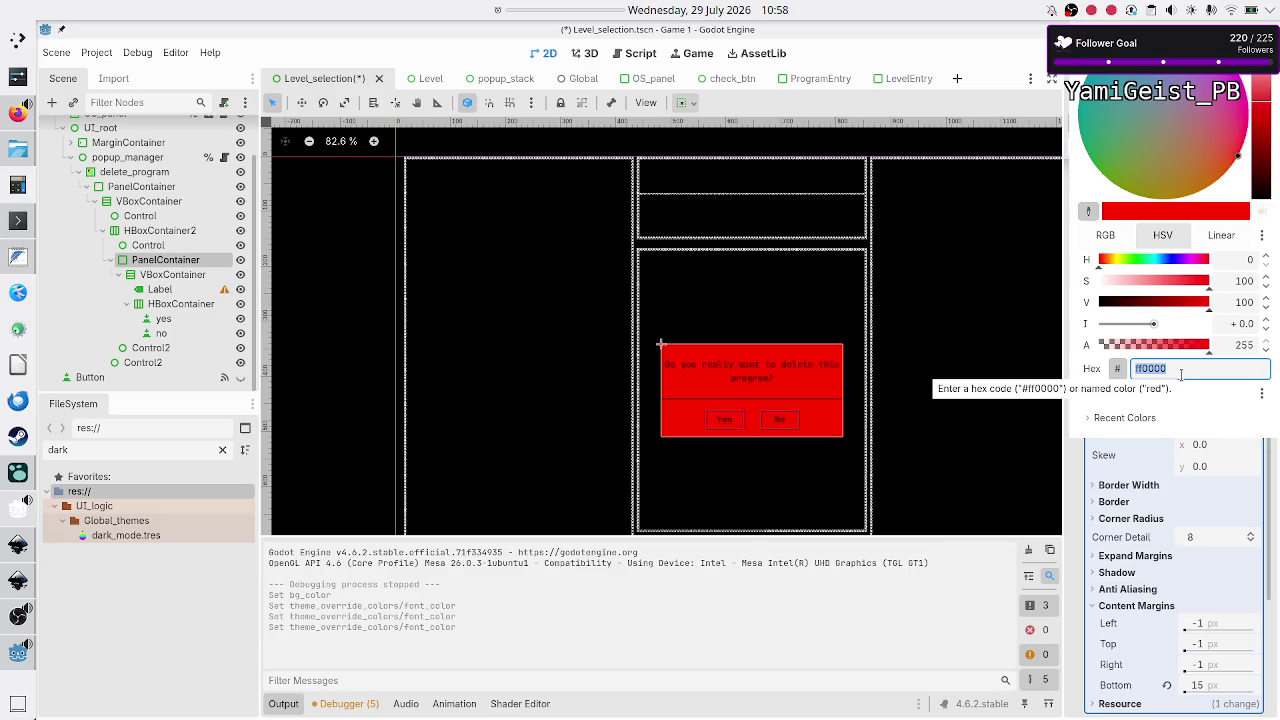
{"action": "left_click_drag", "start_coordinate": [1162, 350], "coordinate": [1080, 346]}
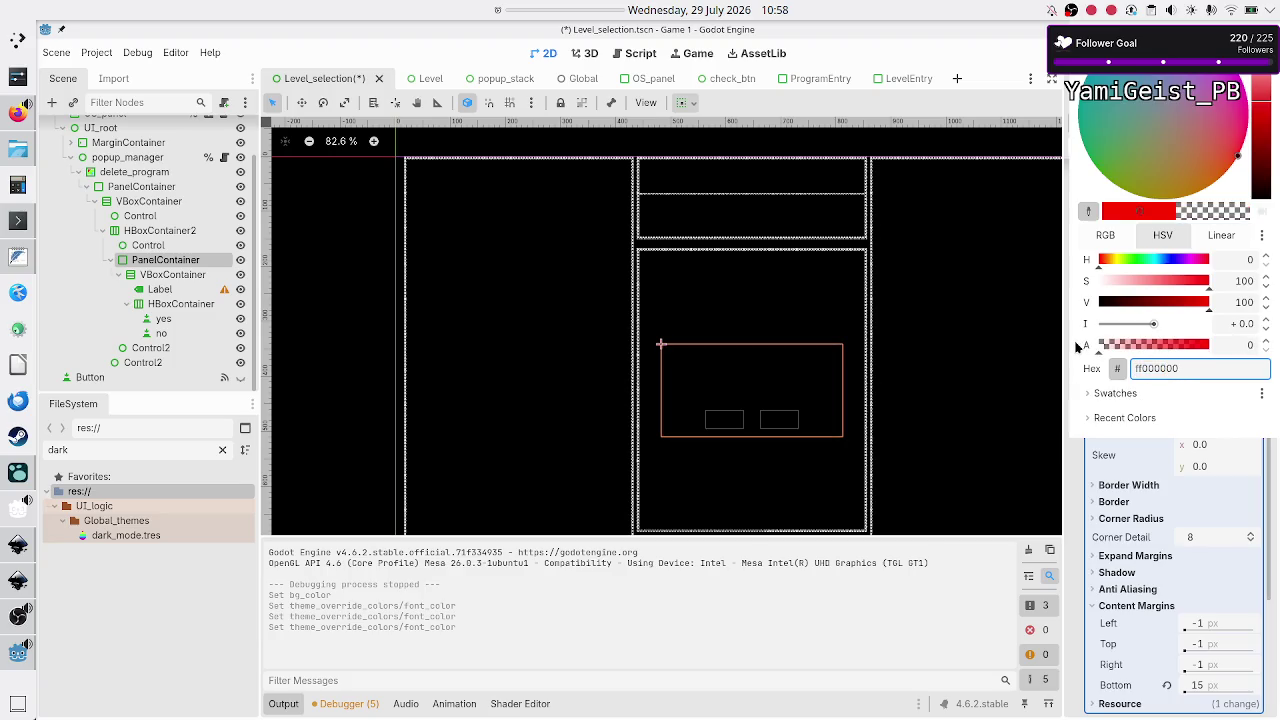
{"action": "left_click", "coordinate": [1198, 367]}
{"action": "key", "text": "Return"}
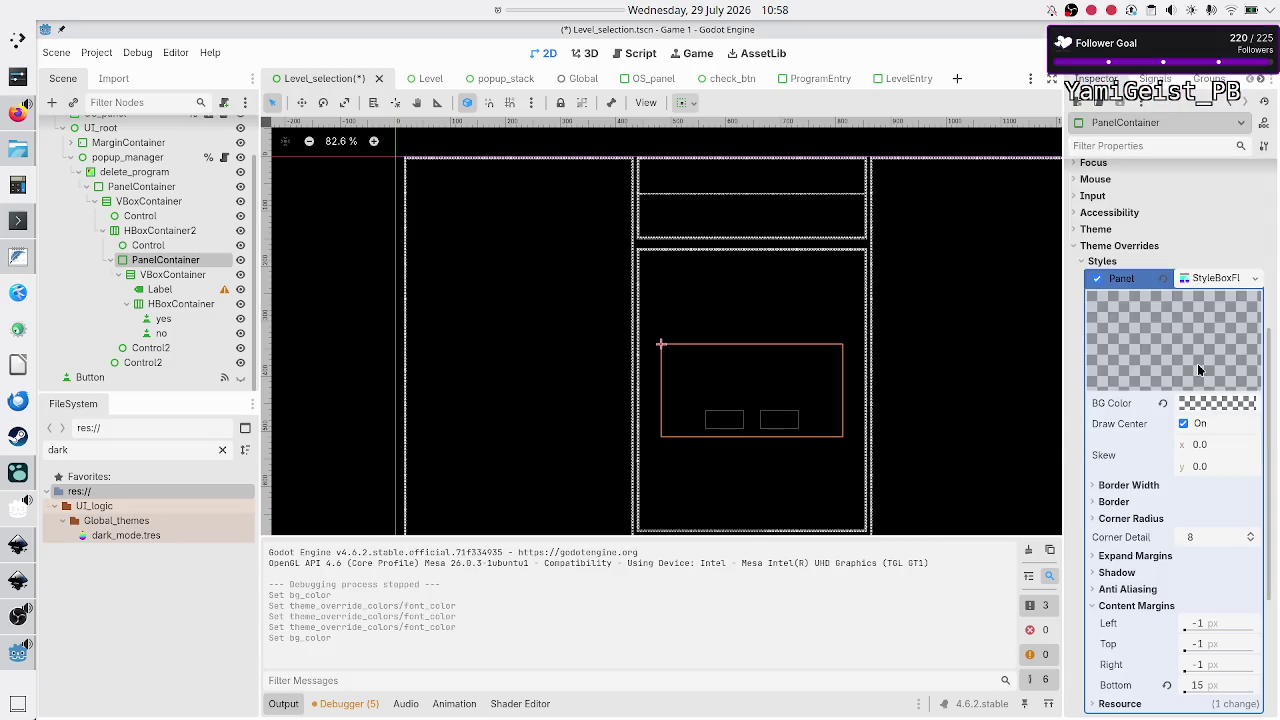
Step: Set the panel style's border colour to red (ff0000)
{"action": "left_click", "coordinate": [1118, 504]}
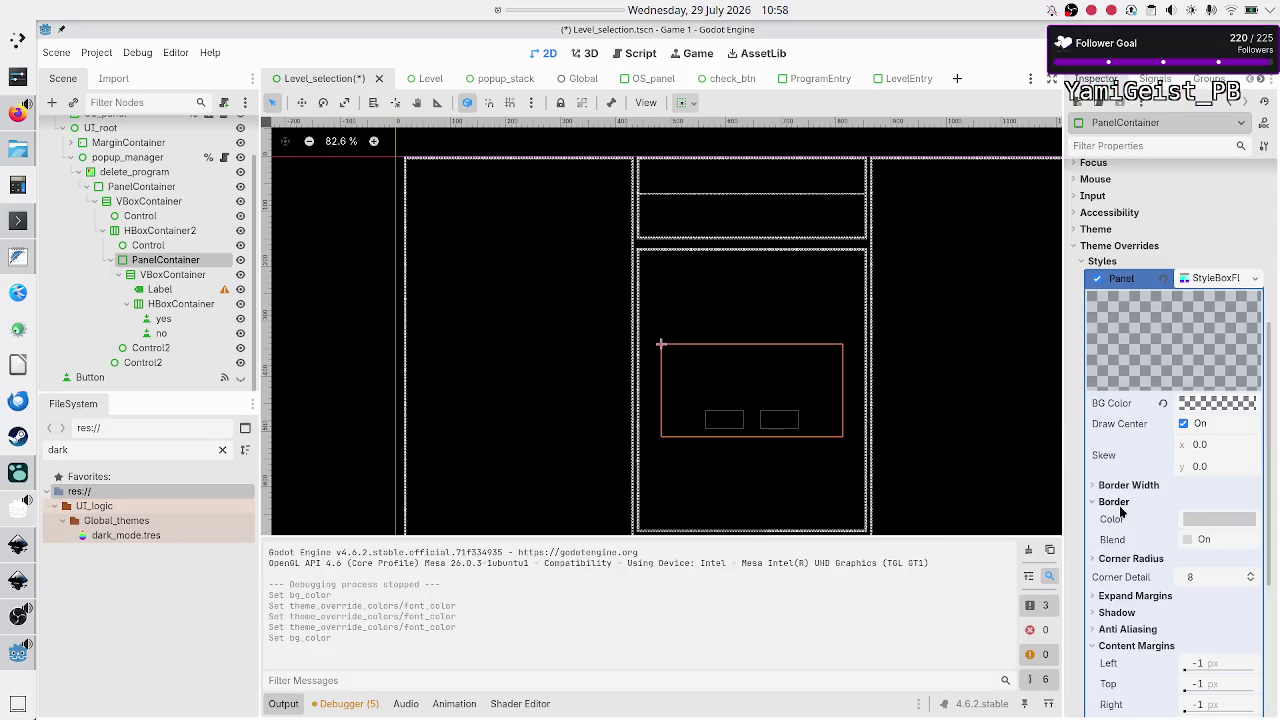
{"action": "left_click", "coordinate": [1208, 521]}
{"action": "type", "text": "ff0000"}
{"action": "key", "text": "Return"}
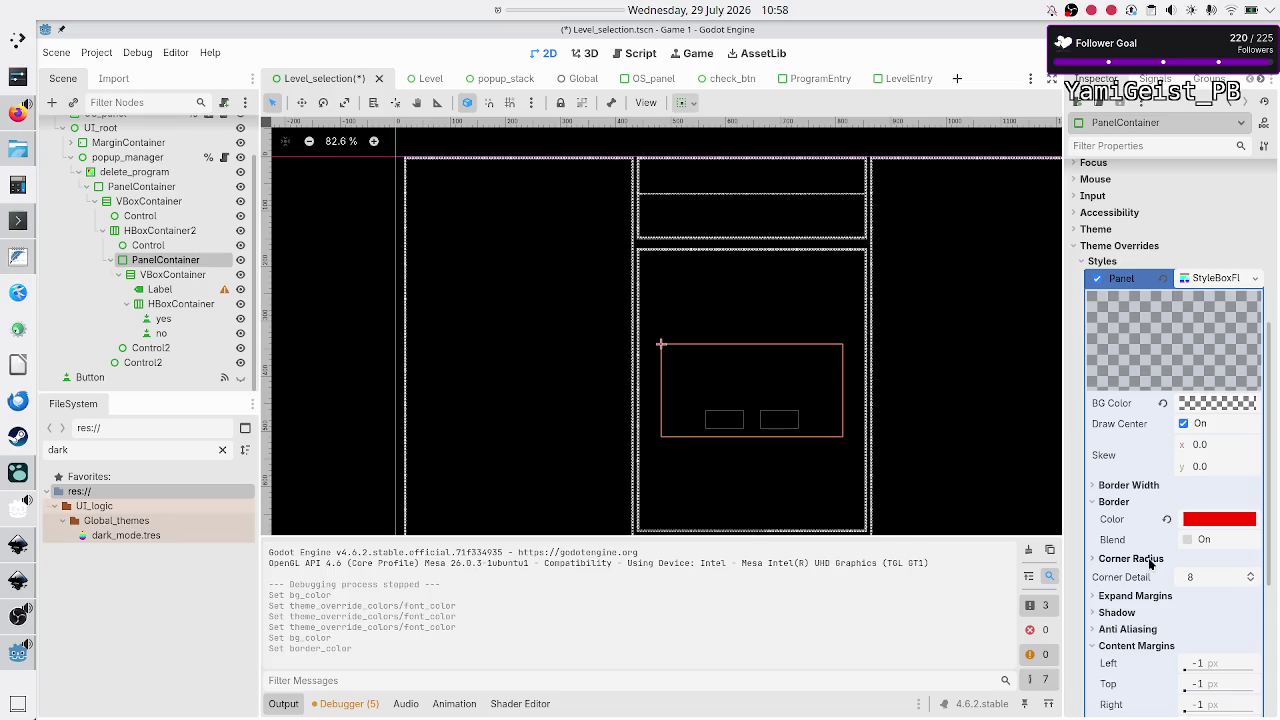
Step: Set the border width to 2 px on the left, top, right and bottom
{"action": "left_click", "coordinate": [1143, 488]}
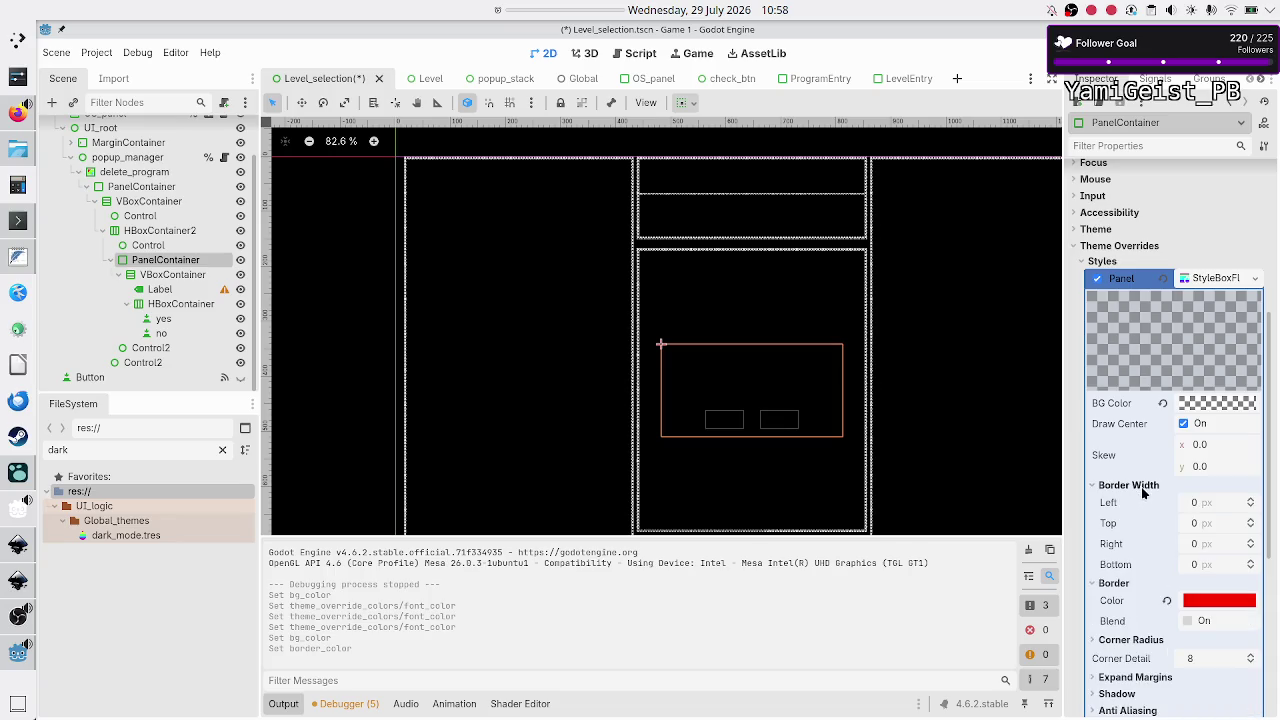
{"action": "left_click", "coordinate": [1207, 504]}
{"action": "type", "text": "2"}
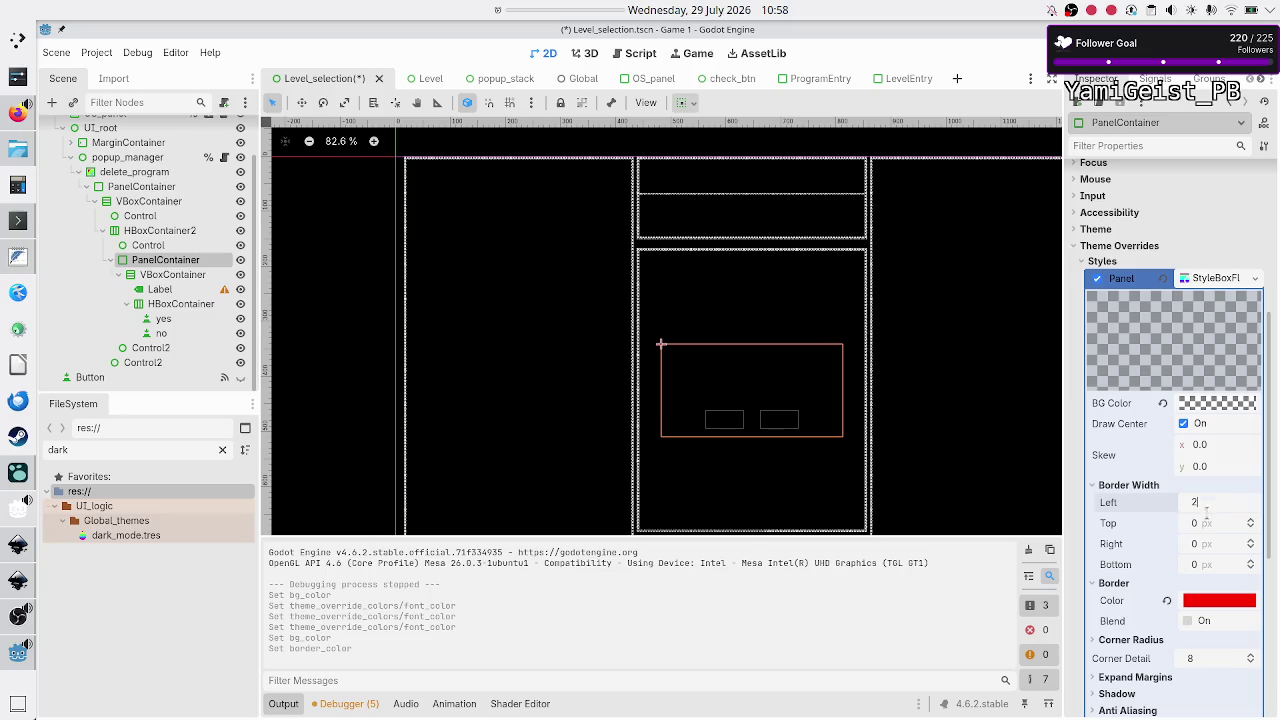
{"action": "left_click", "coordinate": [1206, 525]}
{"action": "type", "text": "2"}
{"action": "left_click", "coordinate": [1207, 548]}
{"action": "type", "text": "2"}
{"action": "left_click", "coordinate": [1208, 566]}
{"action": "type", "text": "2"}
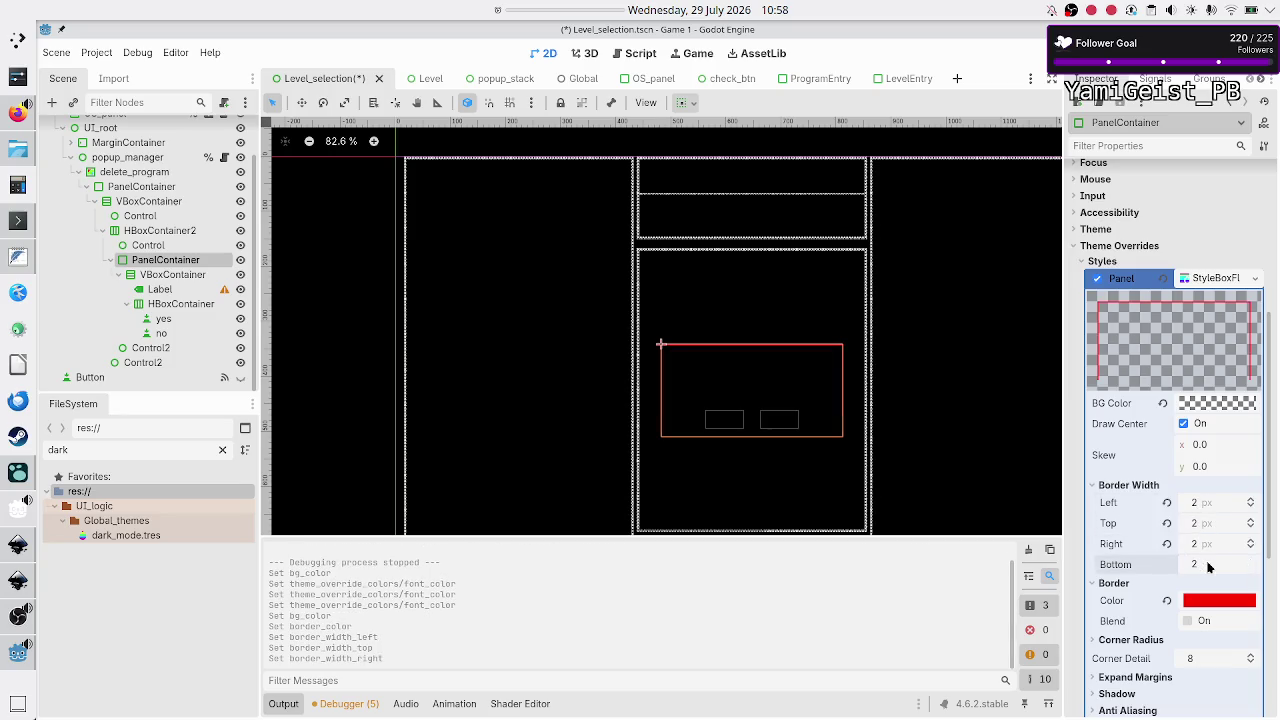
{"action": "left_click", "coordinate": [1211, 549]}
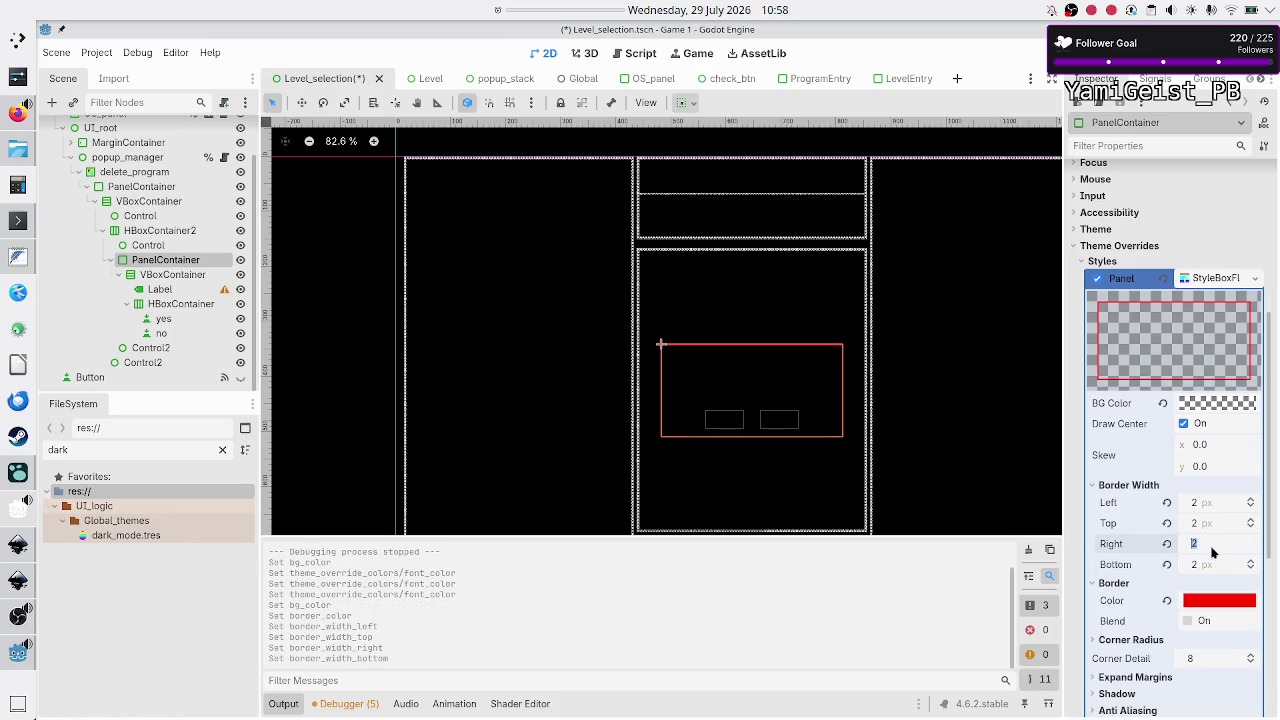
Step: Change the question Label's font colour to white
{"action": "left_click", "coordinate": [163, 290]}
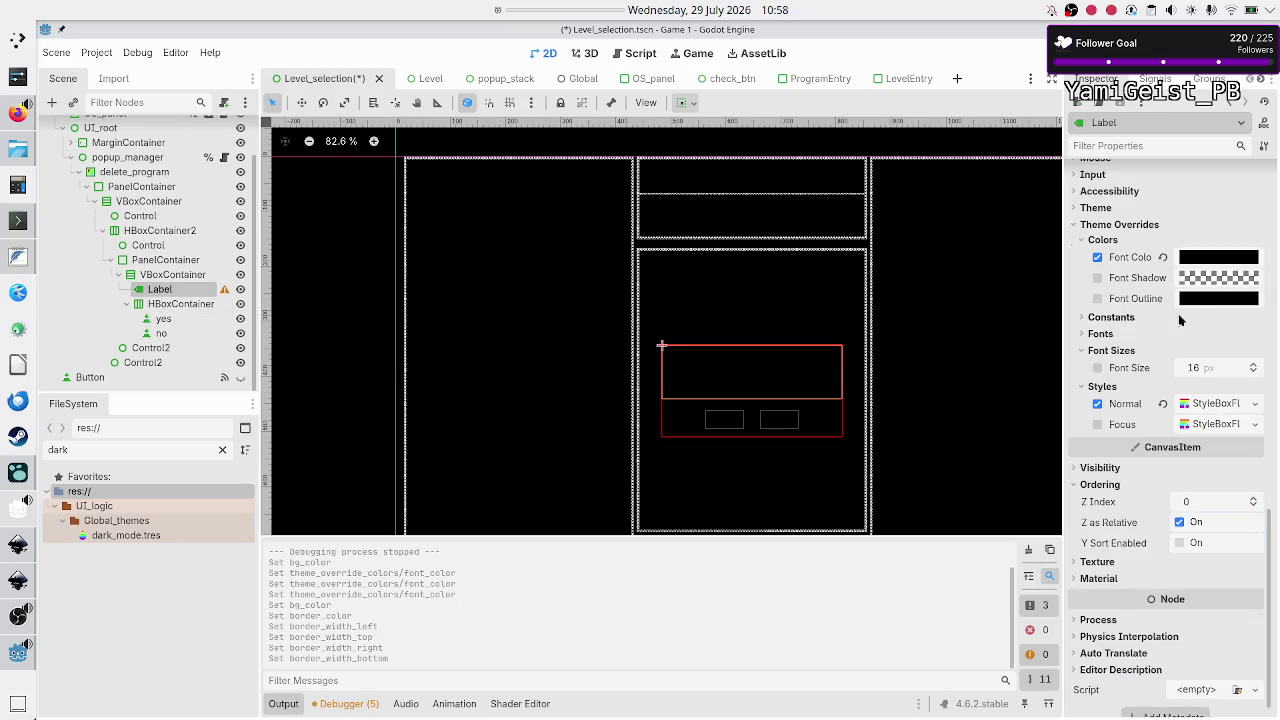
{"action": "left_click", "coordinate": [1217, 258]}
{"action": "type", "text": "white"}
{"action": "key", "text": "Return"}
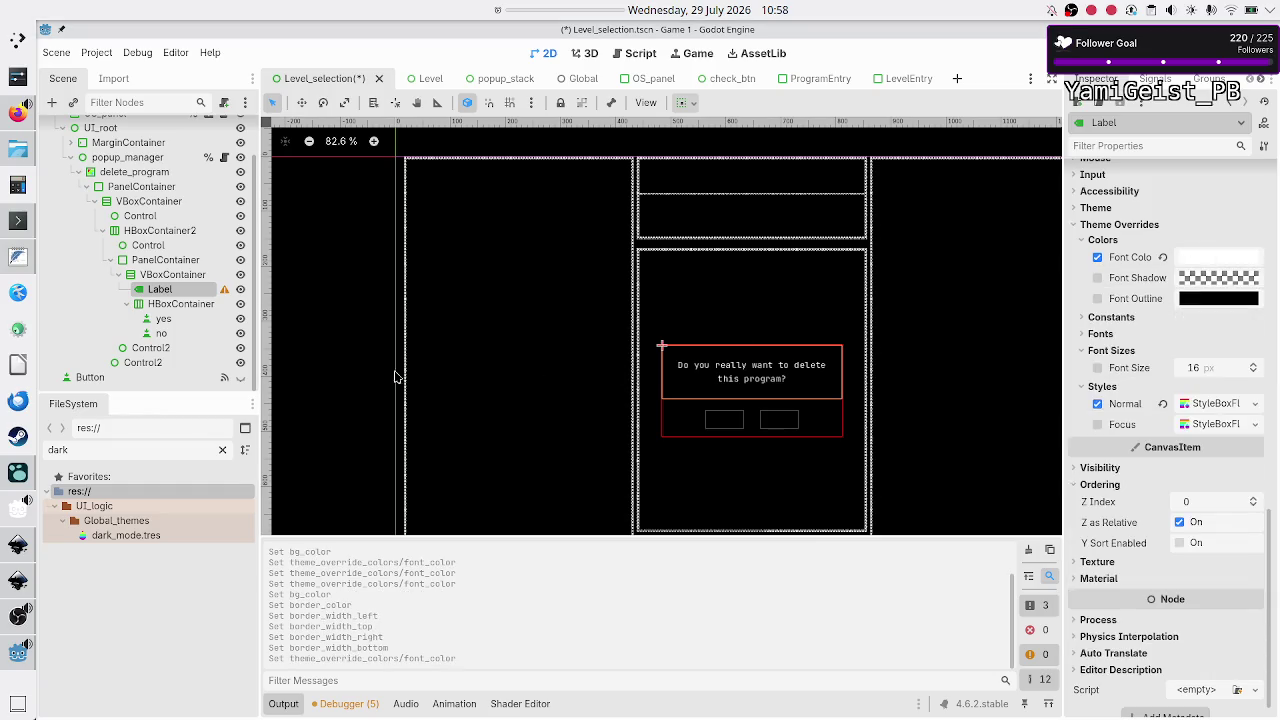
Step: Make the Yes and No button text white, then save and run the scene with F6
{"action": "left_click", "coordinate": [180, 318]}
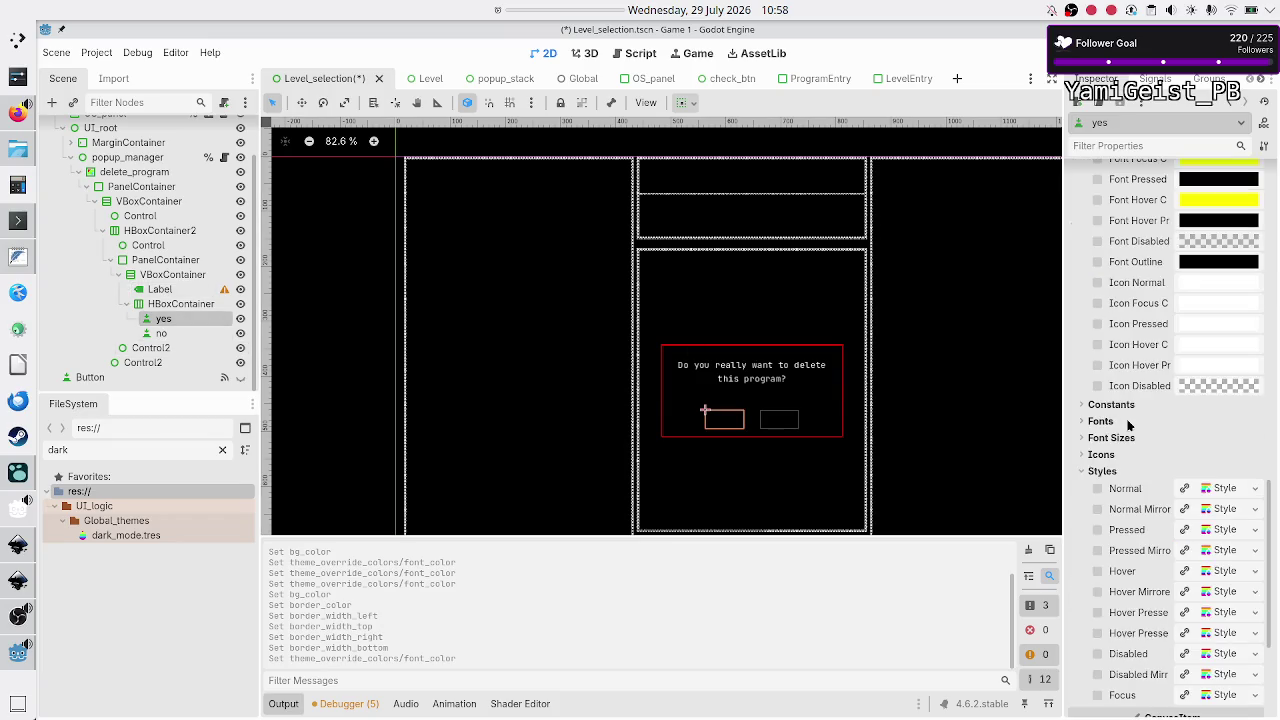
{"action": "scroll", "coordinate": [1128, 425], "scroll_direction": "up", "scroll_amount": 10}
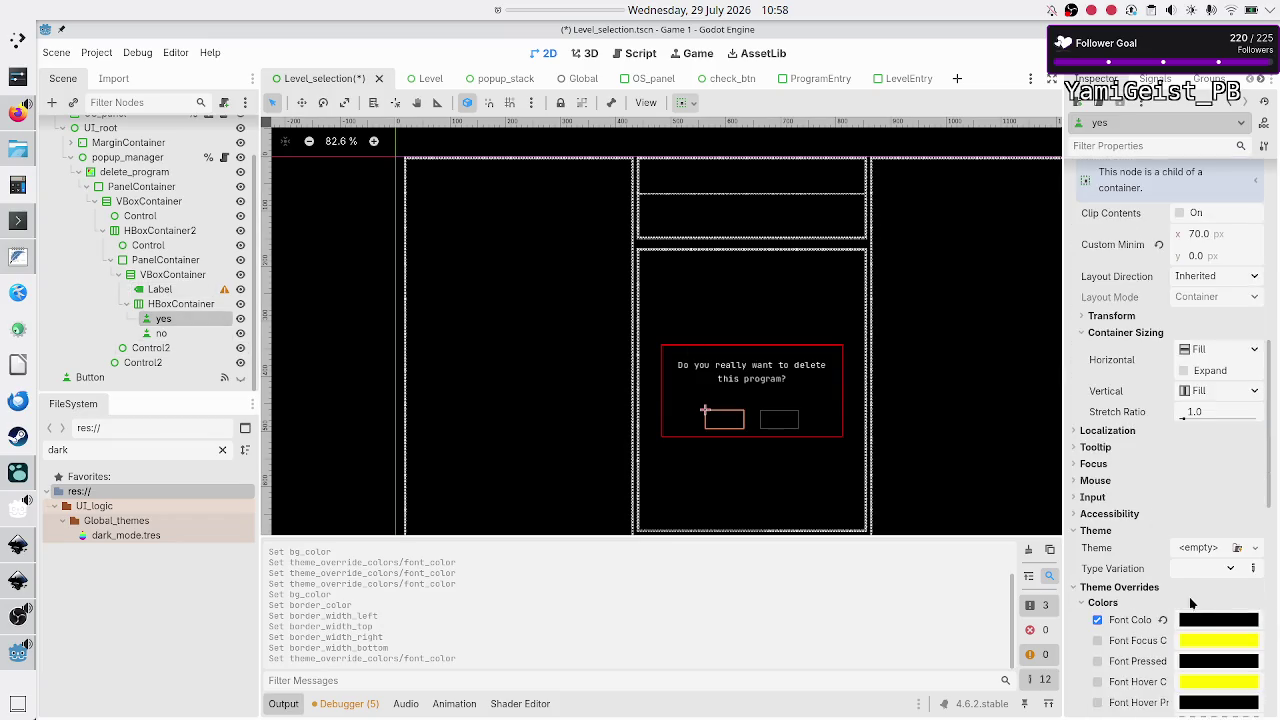
{"action": "left_click", "coordinate": [1195, 620]}
{"action": "type", "text": "white"}
{"action": "key", "text": "Return"}
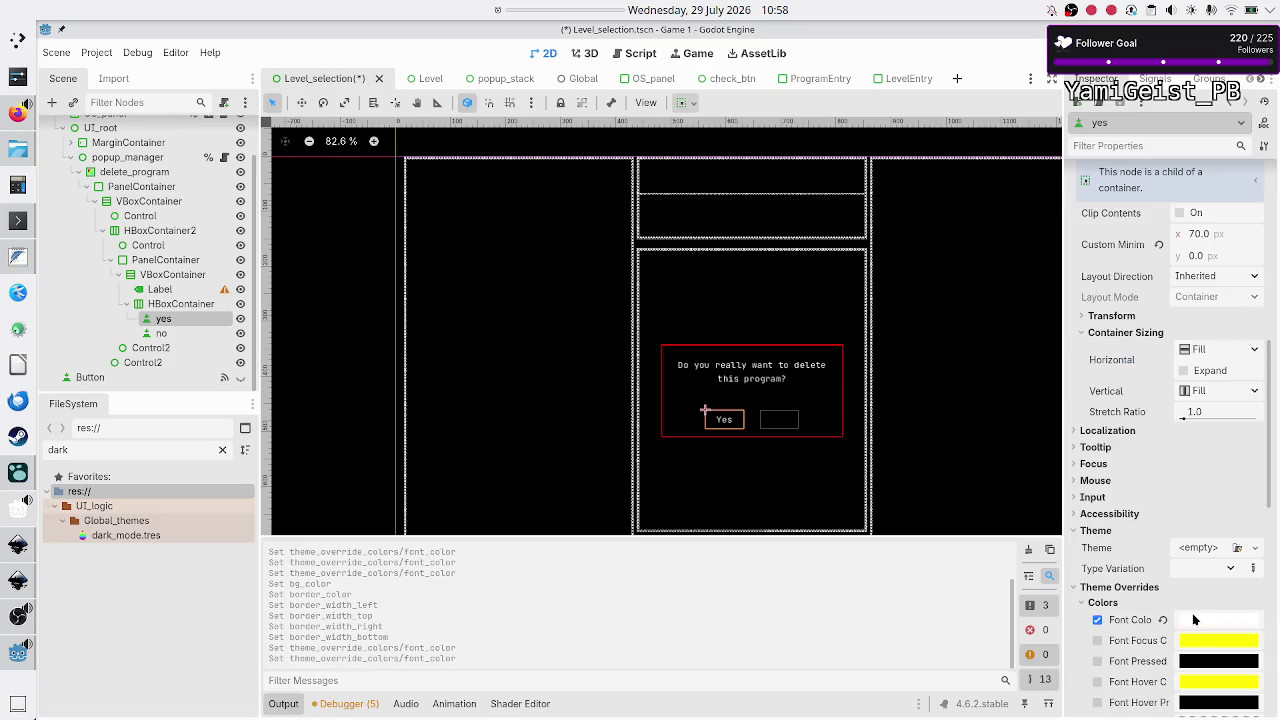
{"action": "left_click", "coordinate": [161, 335]}
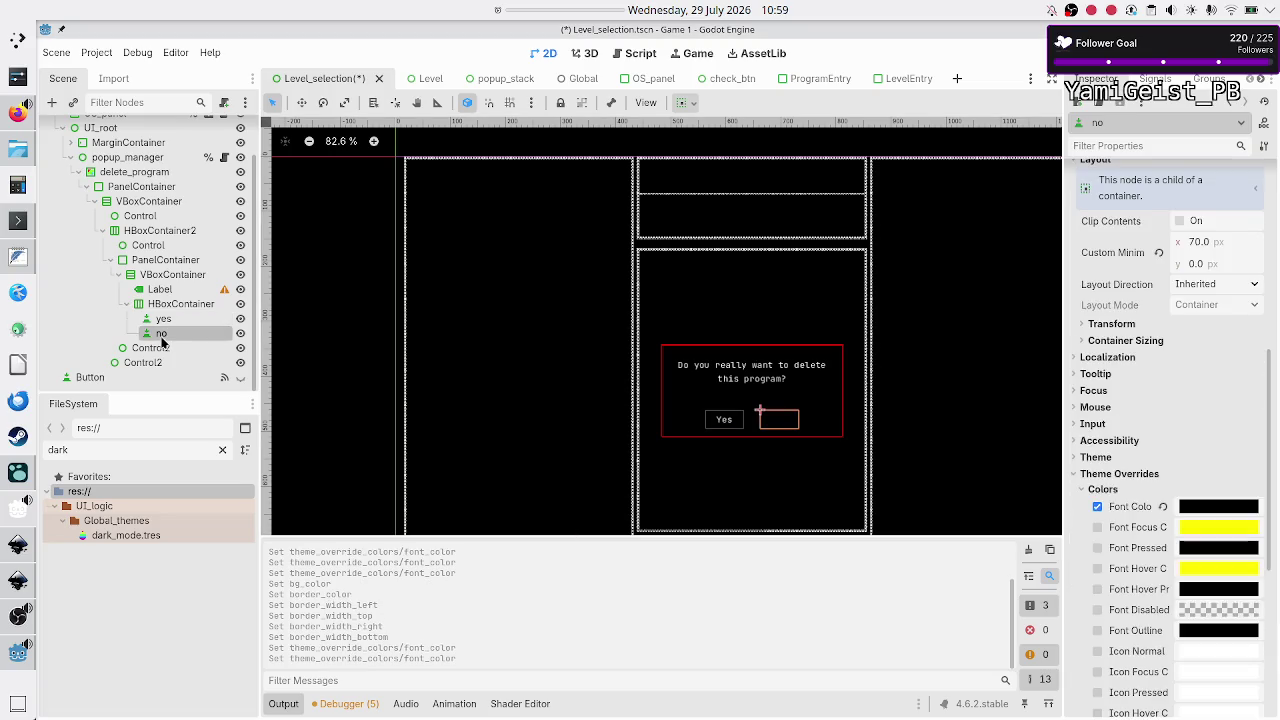
{"action": "left_click", "coordinate": [1205, 507]}
{"action": "type", "text": "white"}
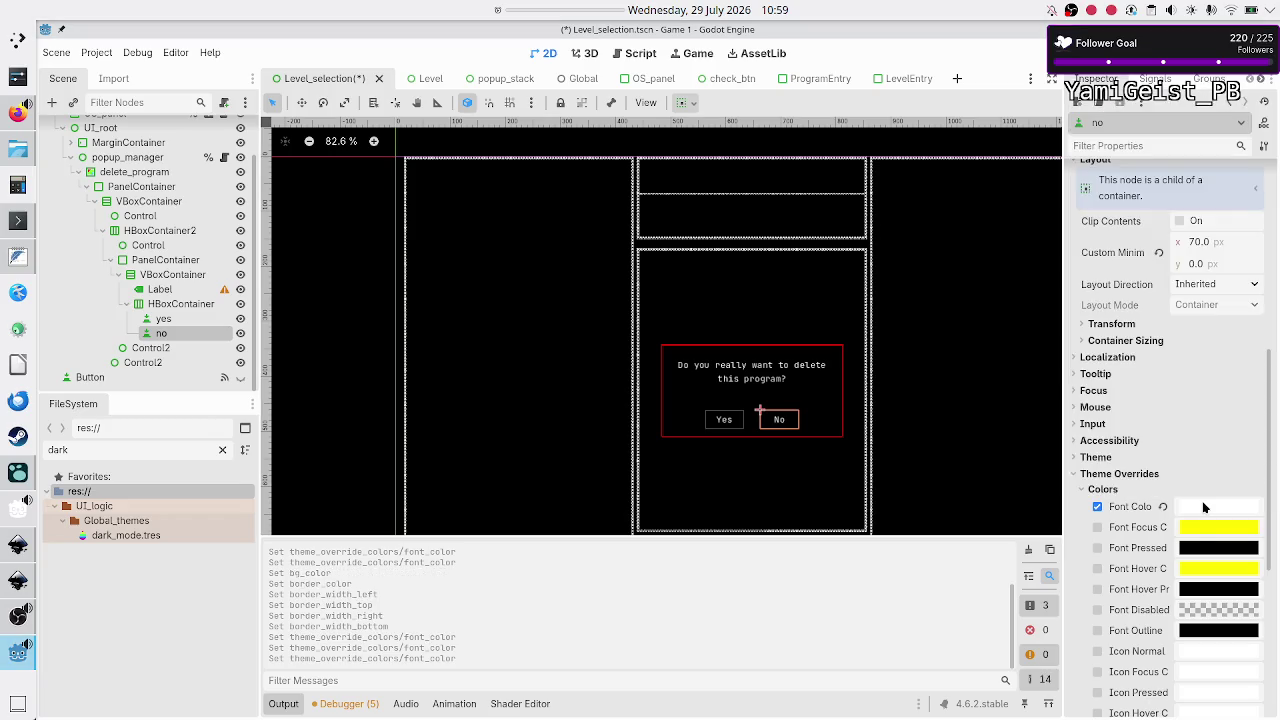
{"action": "key", "text": "F6"}
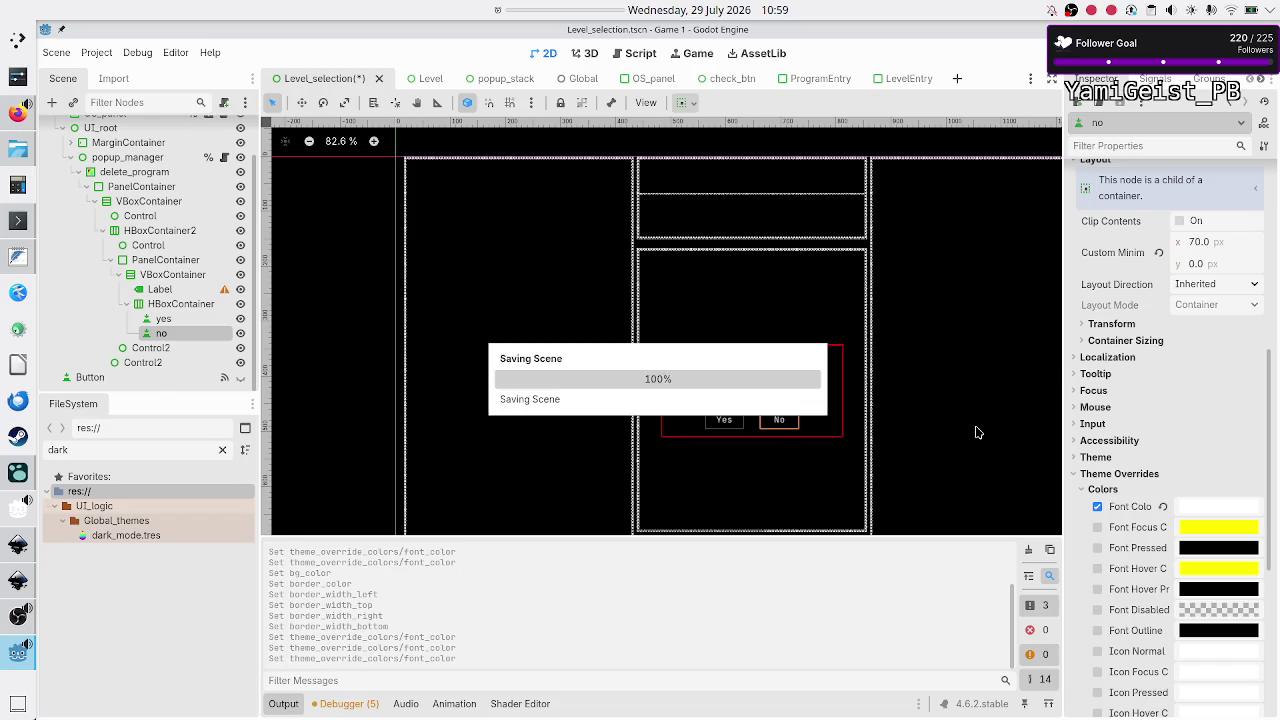
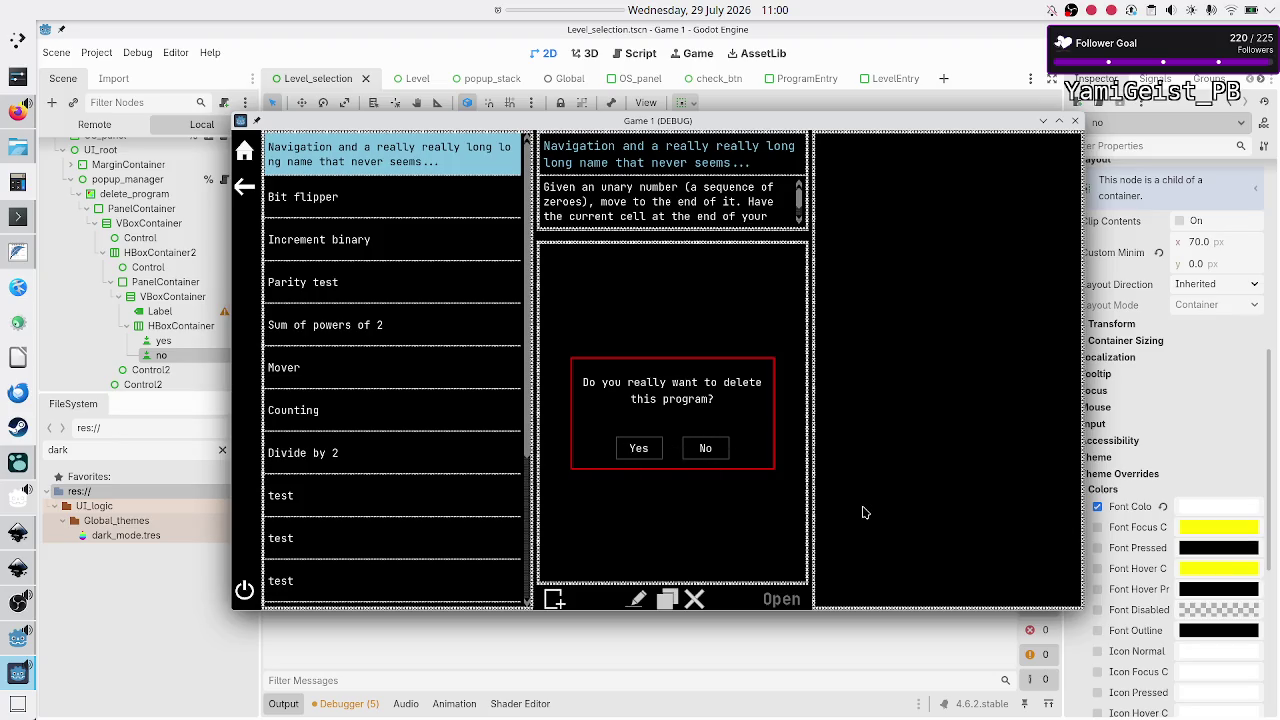
Step: Bring Firefox forward on the 'colors that go well on top of light blue' search results
{"action": "left_click", "coordinate": [18, 111]}
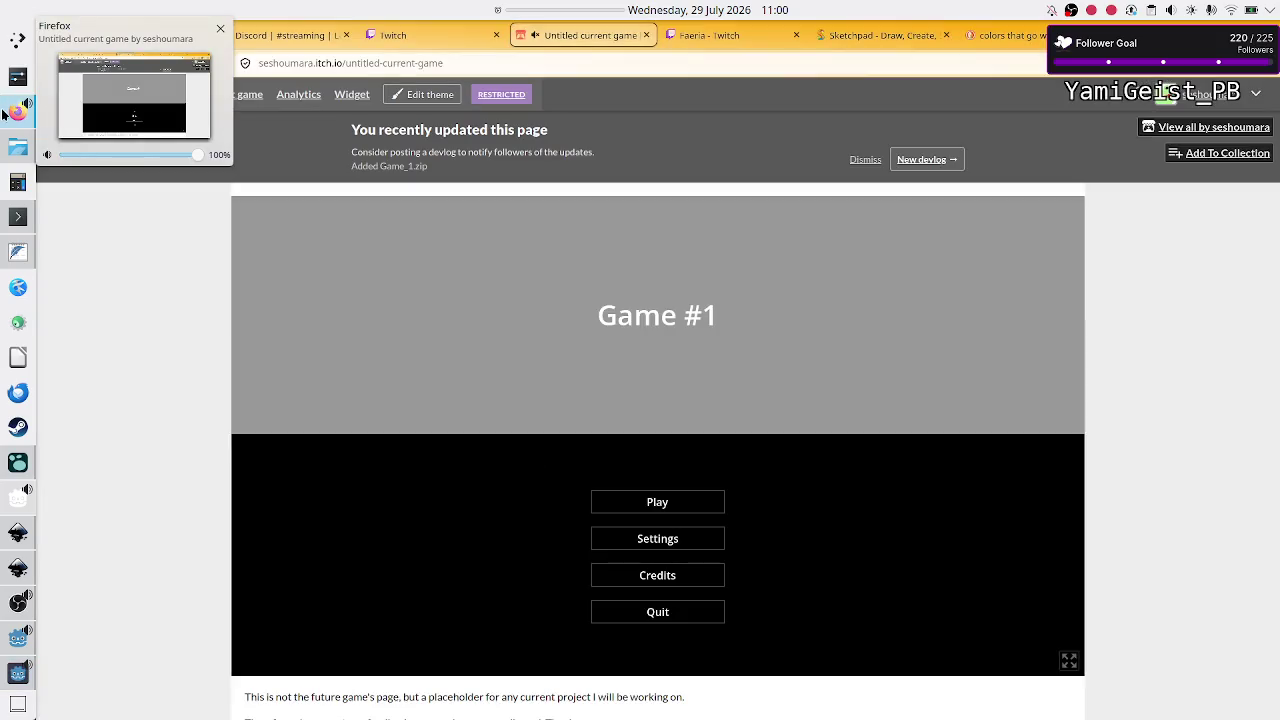
{"action": "left_click", "coordinate": [1000, 35]}
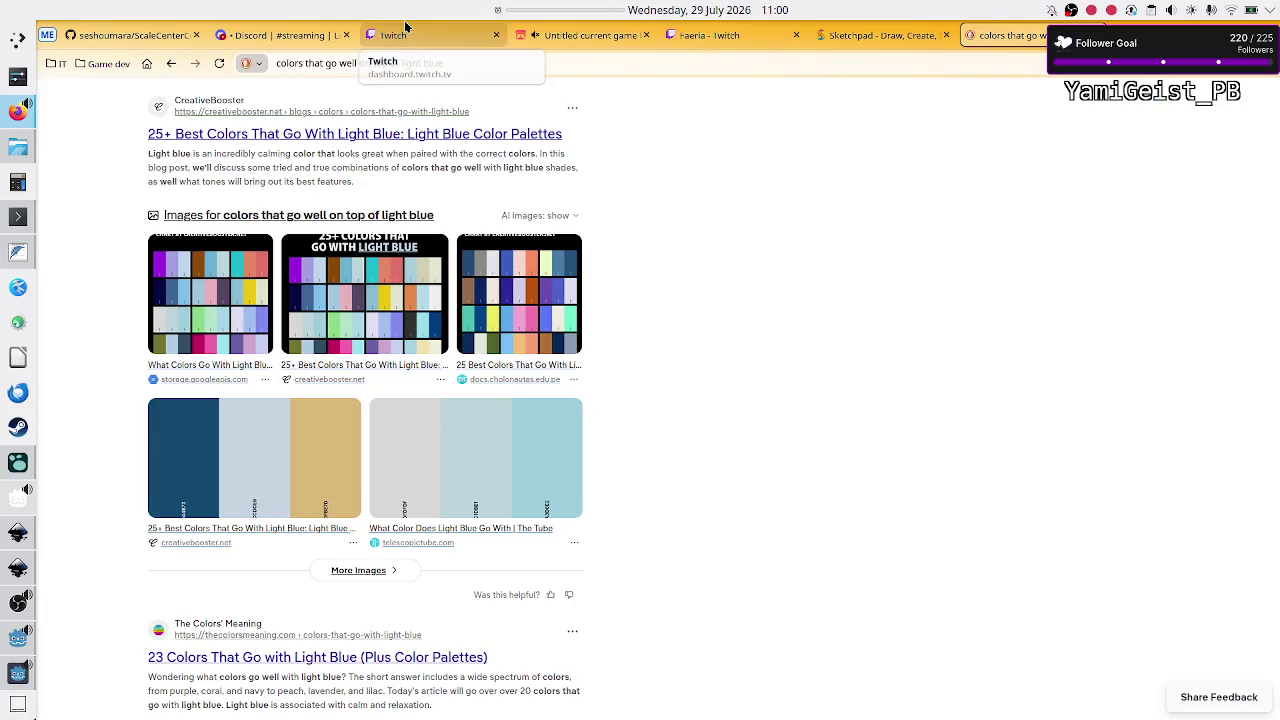
Step: Search DuckDuckGo for 'button icon for yes and no' and show the image results
{"action": "scroll", "coordinate": [347, 78], "scroll_direction": "up", "scroll_amount": 5}
{"action": "triple_click", "coordinate": [315, 107]}
{"action": "type", "text": "b"}
{"action": "key", "text": "BackSpace"}
{"action": "type", "text": "button ic"}
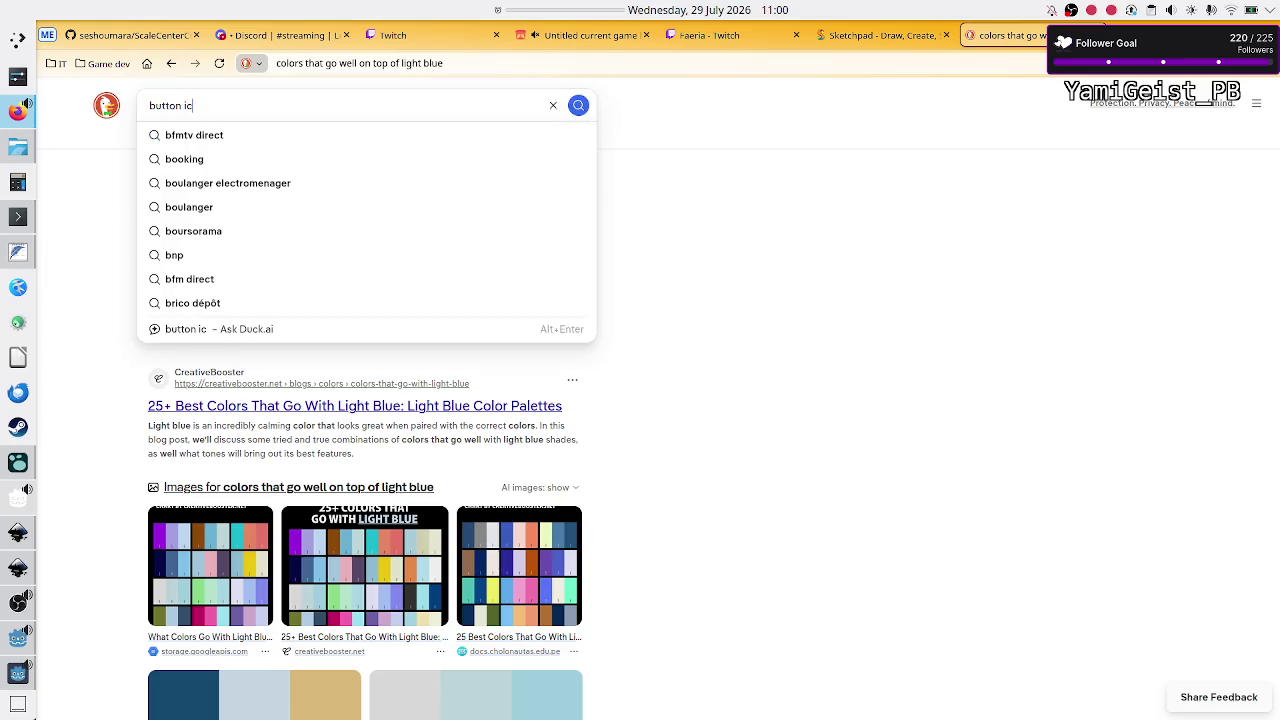
{"action": "type", "text": "on for y"}
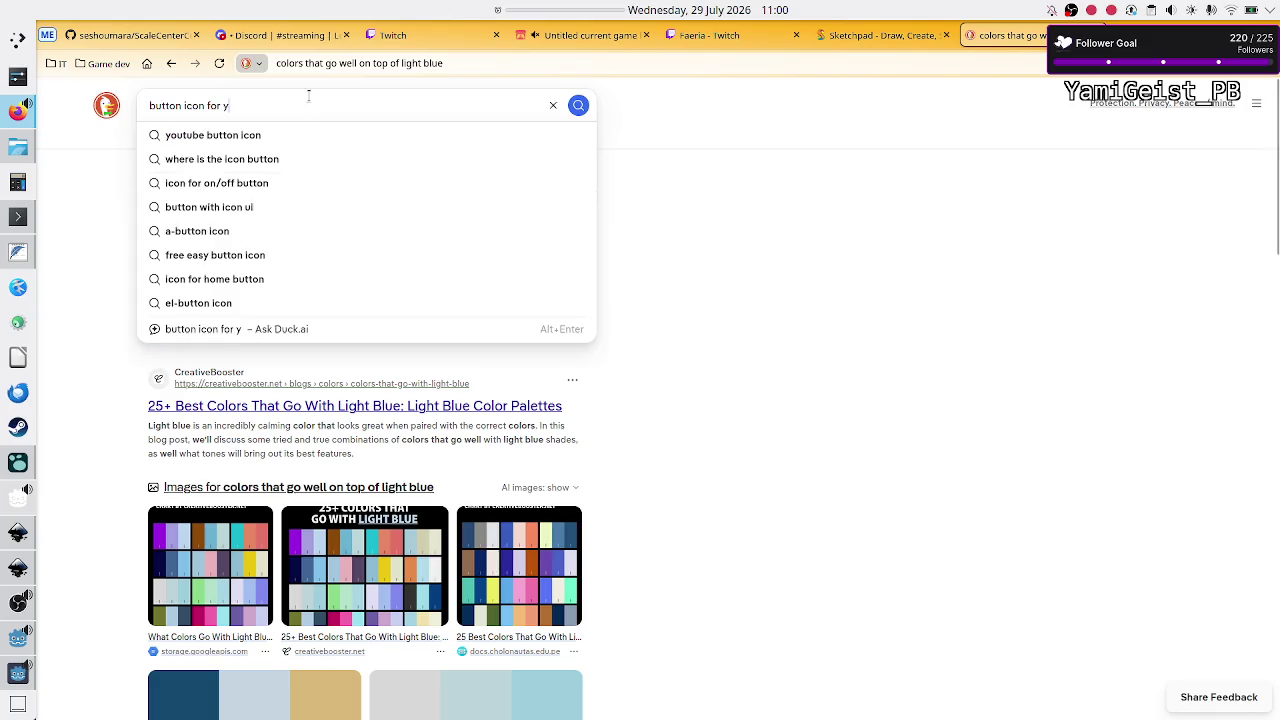
{"action": "type", "text": "es and no"}
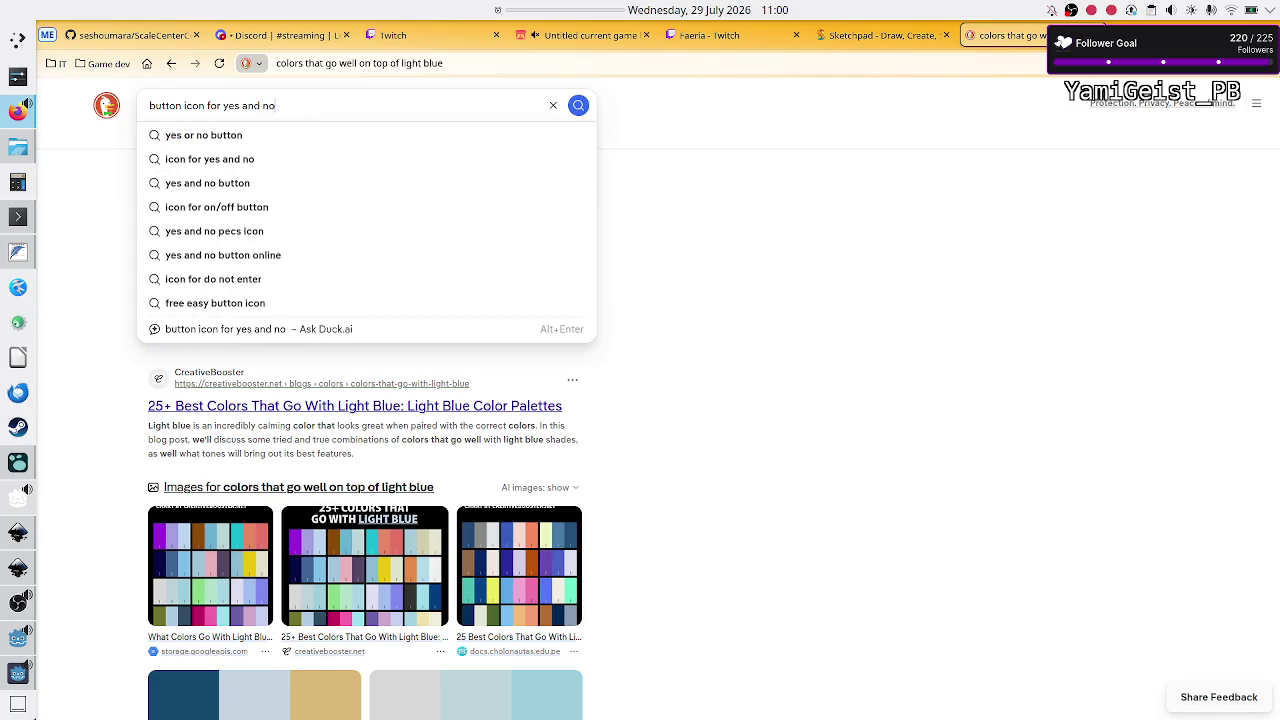
{"action": "key", "text": "Return"}
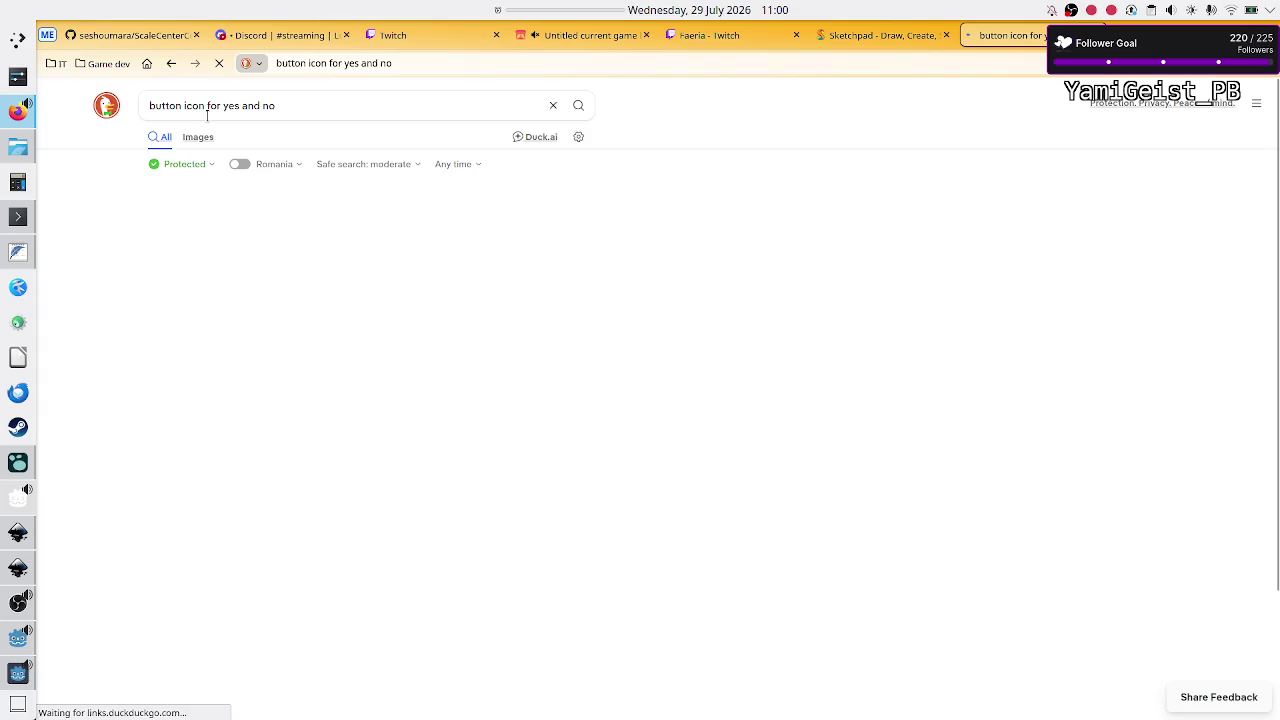
{"action": "left_click", "coordinate": [198, 137]}
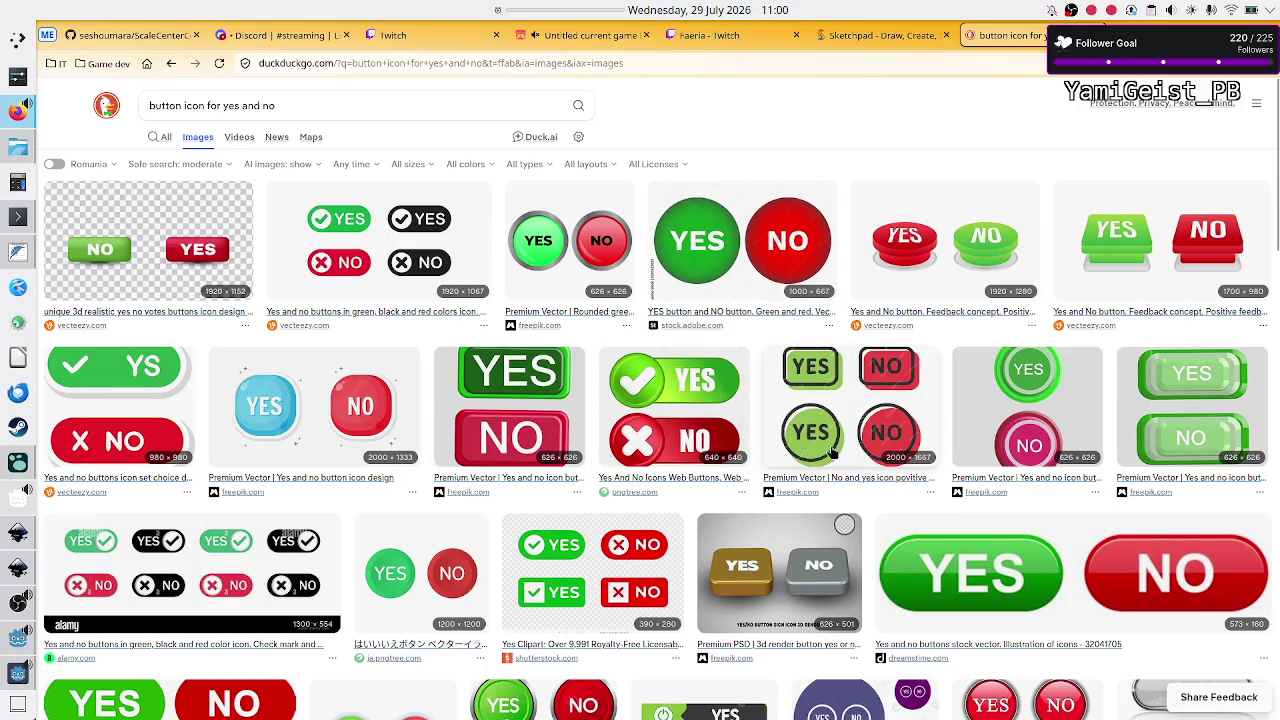
{"action": "scroll", "coordinate": [775, 479], "scroll_direction": "down", "scroll_amount": 2}
{"action": "scroll", "coordinate": [775, 479], "scroll_direction": "down", "scroll_amount": 3}
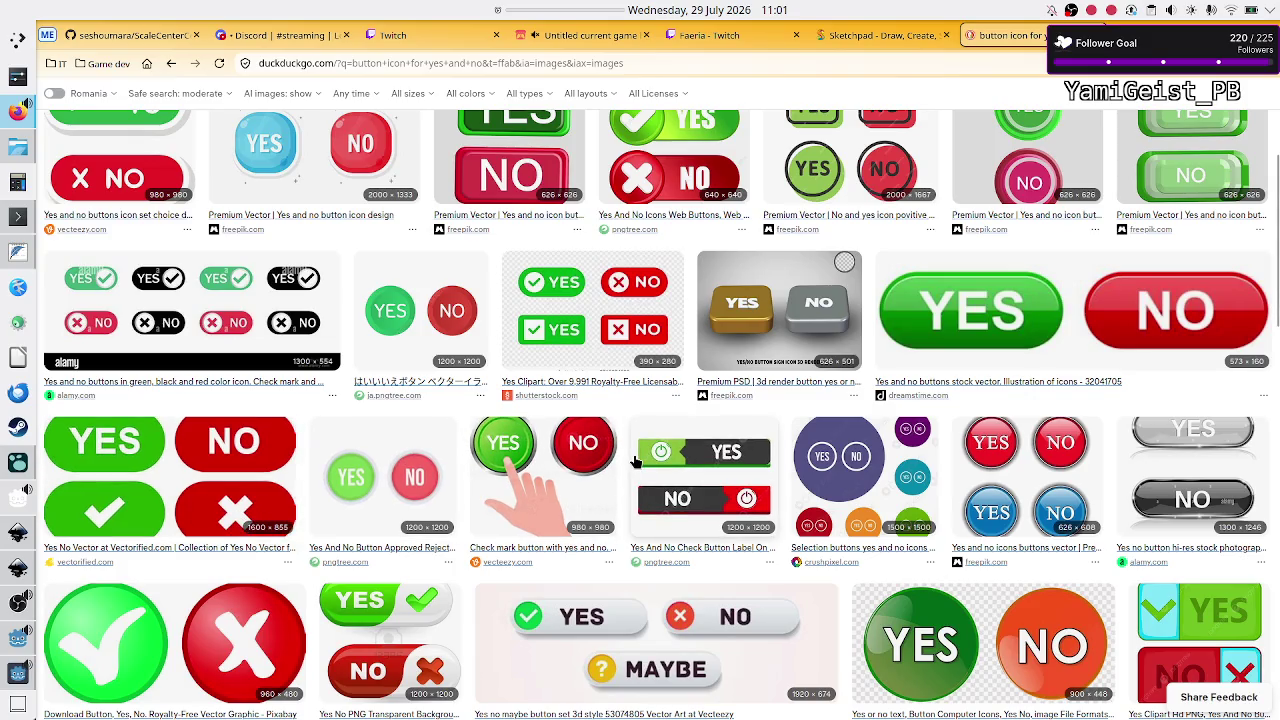
{"action": "scroll", "coordinate": [634, 461], "scroll_direction": "down", "scroll_amount": 2}
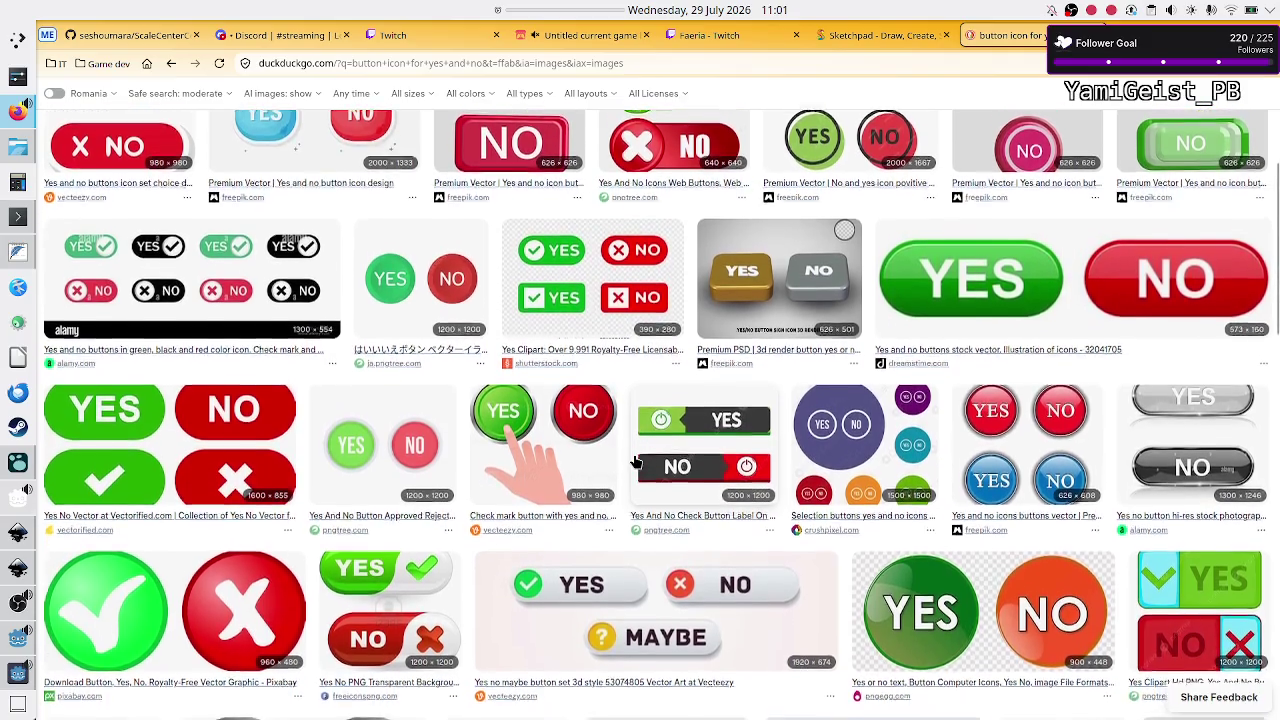
{"action": "scroll", "coordinate": [634, 461], "scroll_direction": "down", "scroll_amount": 2}
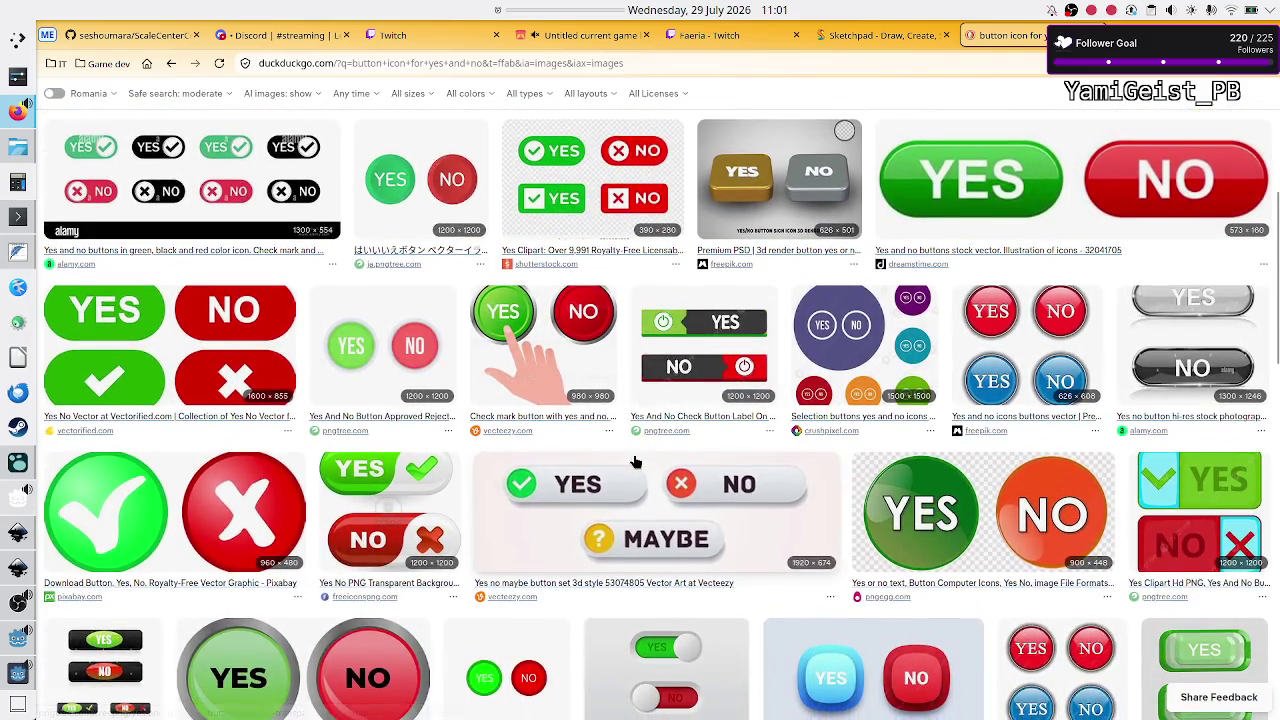
{"action": "scroll", "coordinate": [634, 461], "scroll_direction": "down", "scroll_amount": 2}
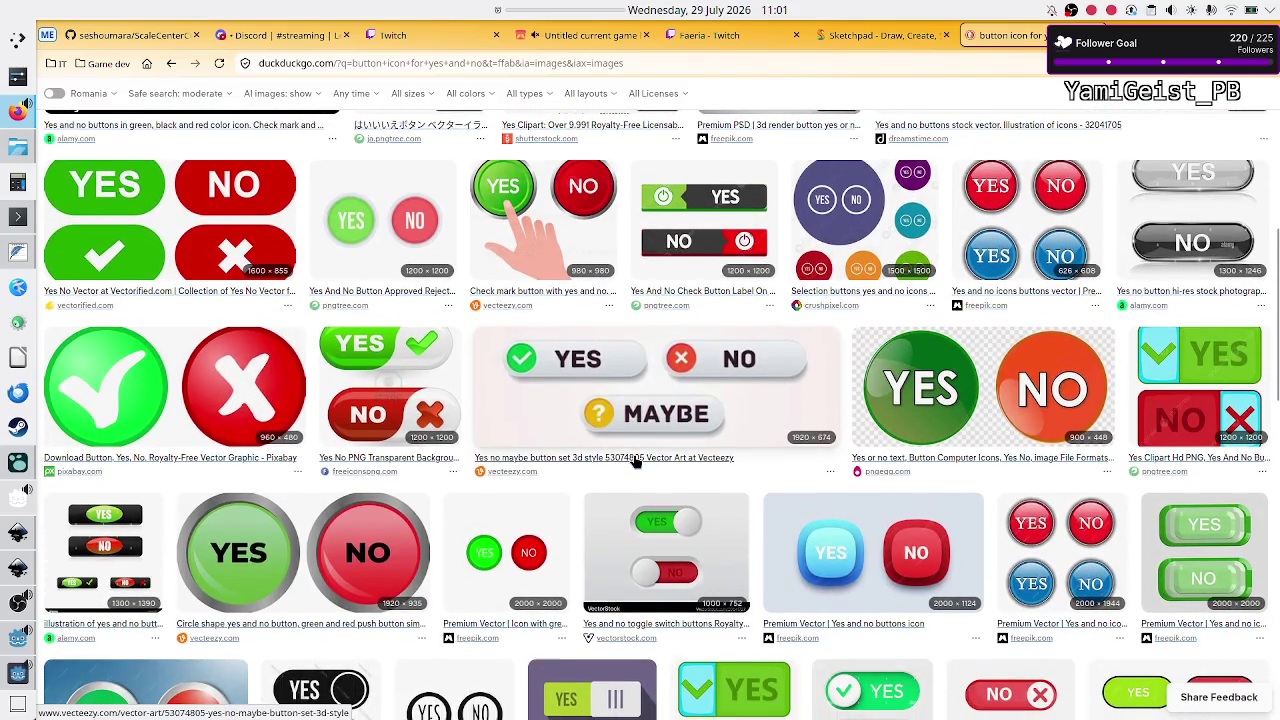
{"action": "scroll", "coordinate": [634, 460], "scroll_direction": "down", "scroll_amount": 3}
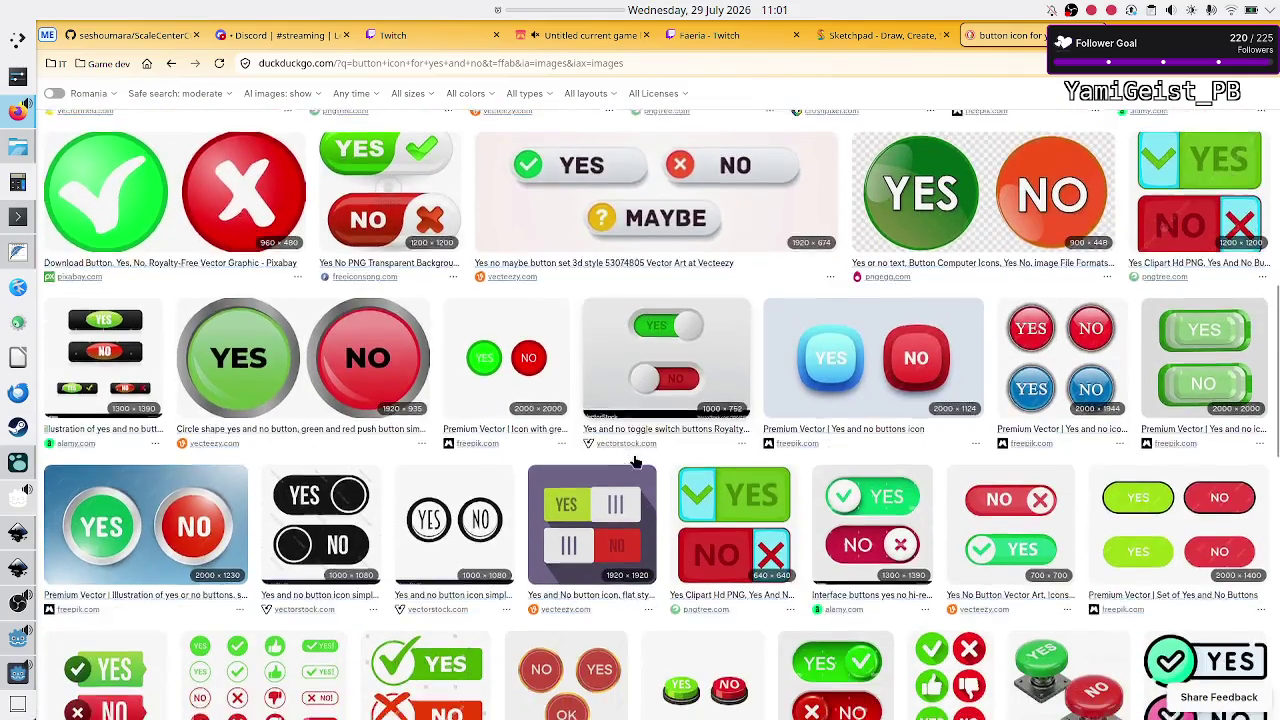
{"action": "scroll", "coordinate": [634, 461], "scroll_direction": "down", "scroll_amount": 4}
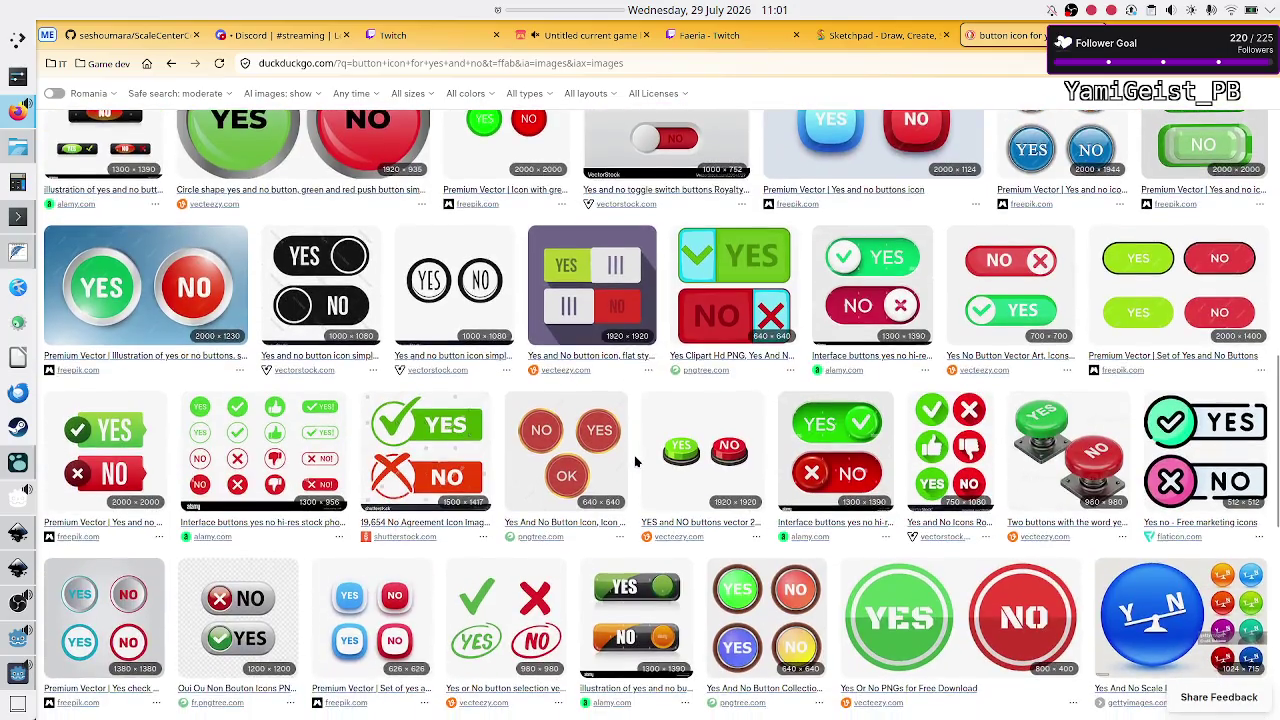
{"action": "scroll", "coordinate": [634, 461], "scroll_direction": "down", "scroll_amount": 3}
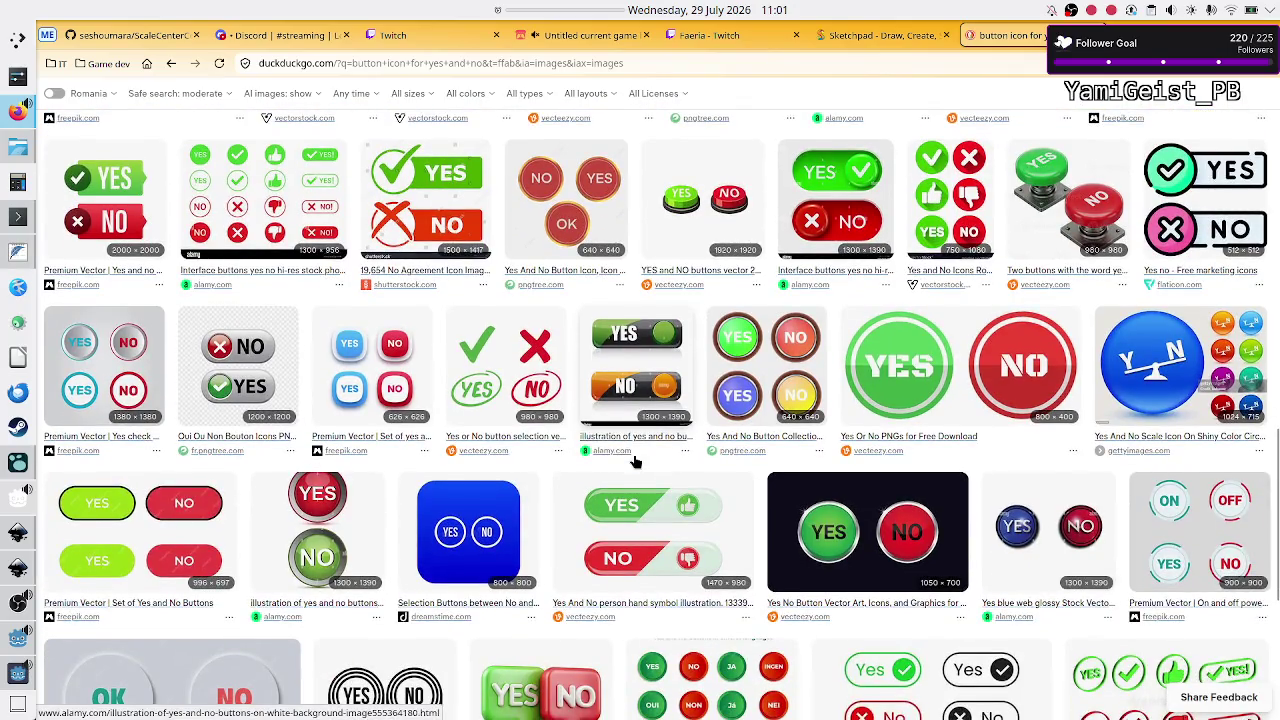
{"action": "scroll", "coordinate": [634, 461], "scroll_direction": "down", "scroll_amount": 3}
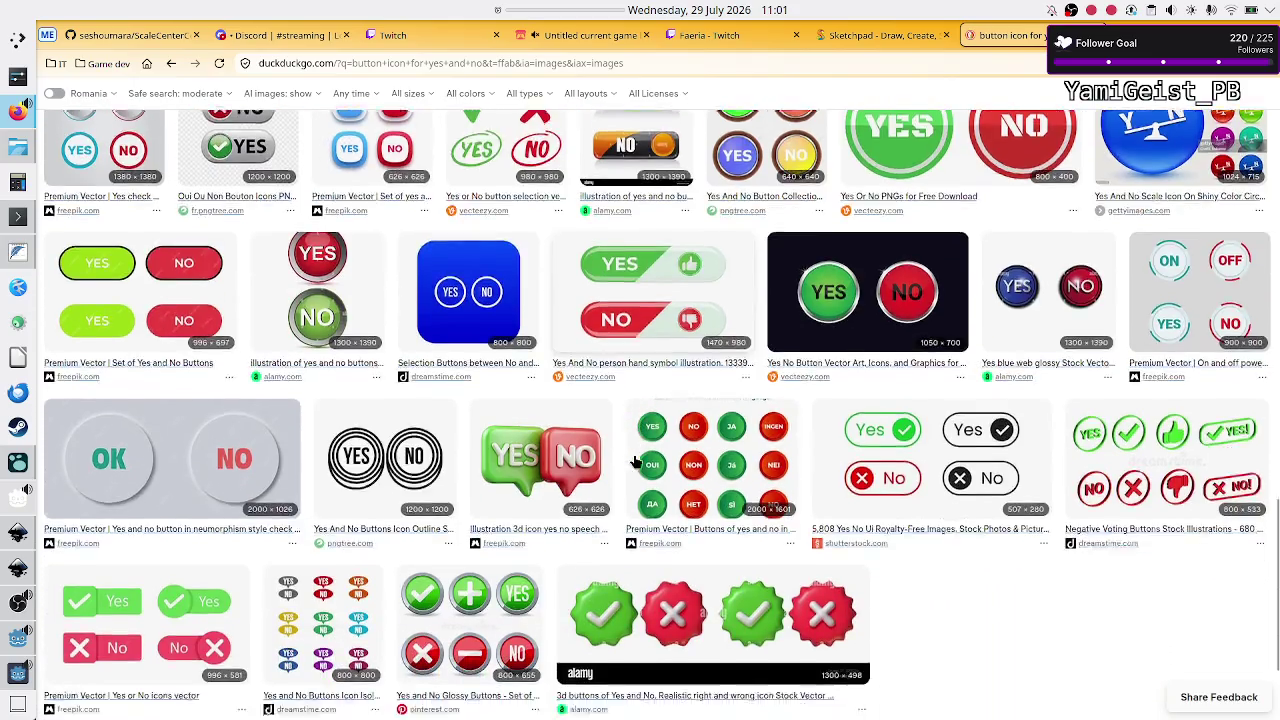
{"action": "scroll", "coordinate": [634, 461], "scroll_direction": "down", "scroll_amount": 1}
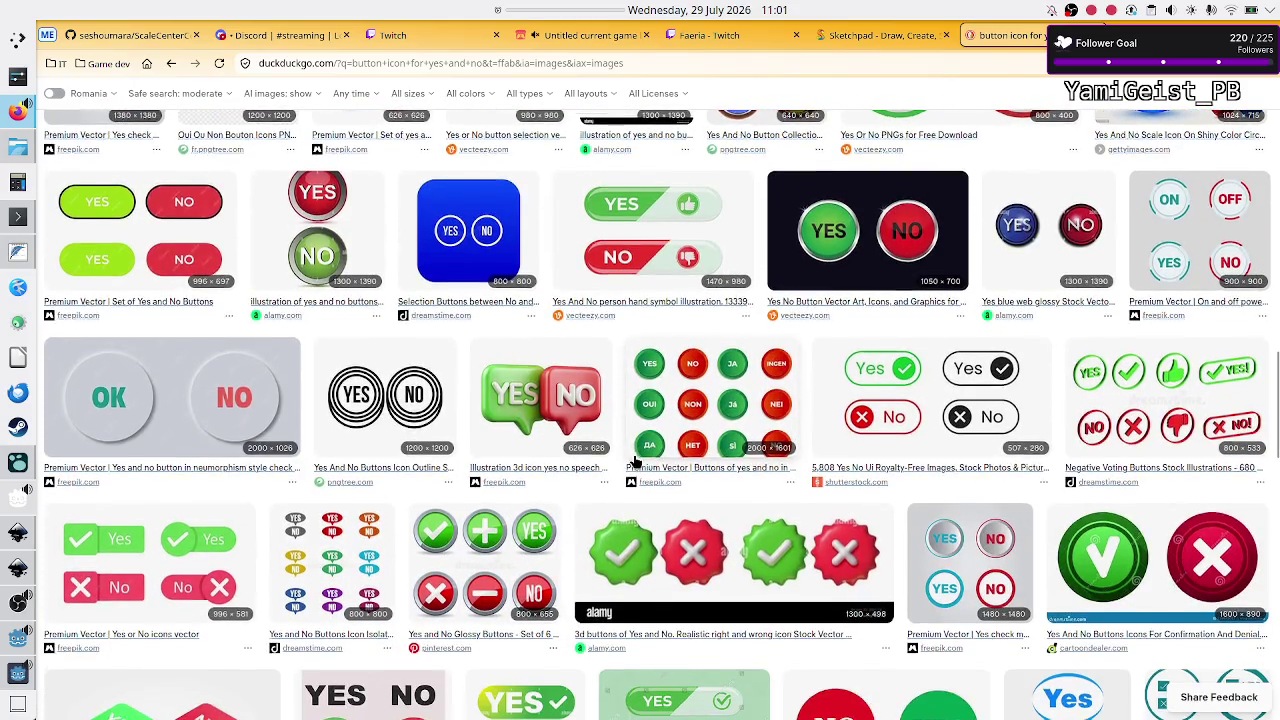
{"action": "scroll", "coordinate": [634, 461], "scroll_direction": "down", "scroll_amount": 2}
{"action": "scroll", "coordinate": [634, 461], "scroll_direction": "up", "scroll_amount": 15}
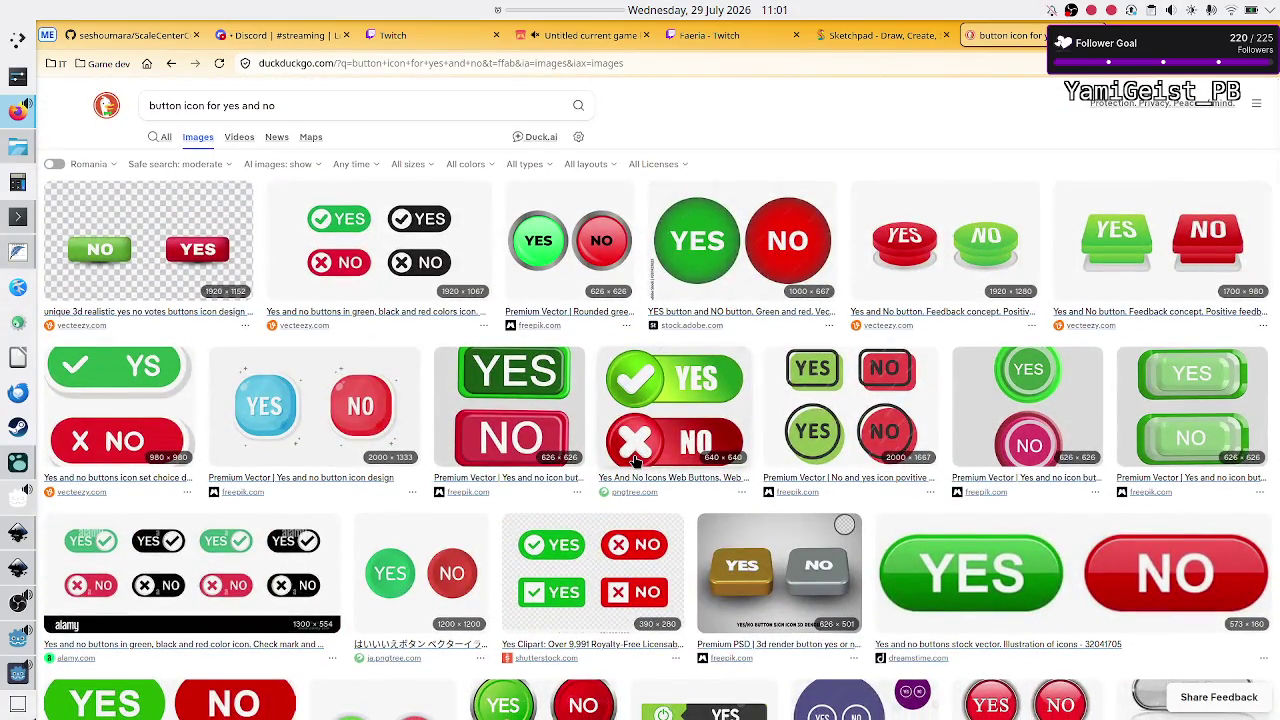
Step: Browse the yes/no button images, then close that tab to reveal the Sketchpad sketch
{"action": "scroll", "coordinate": [634, 461], "scroll_direction": "down", "scroll_amount": 15}
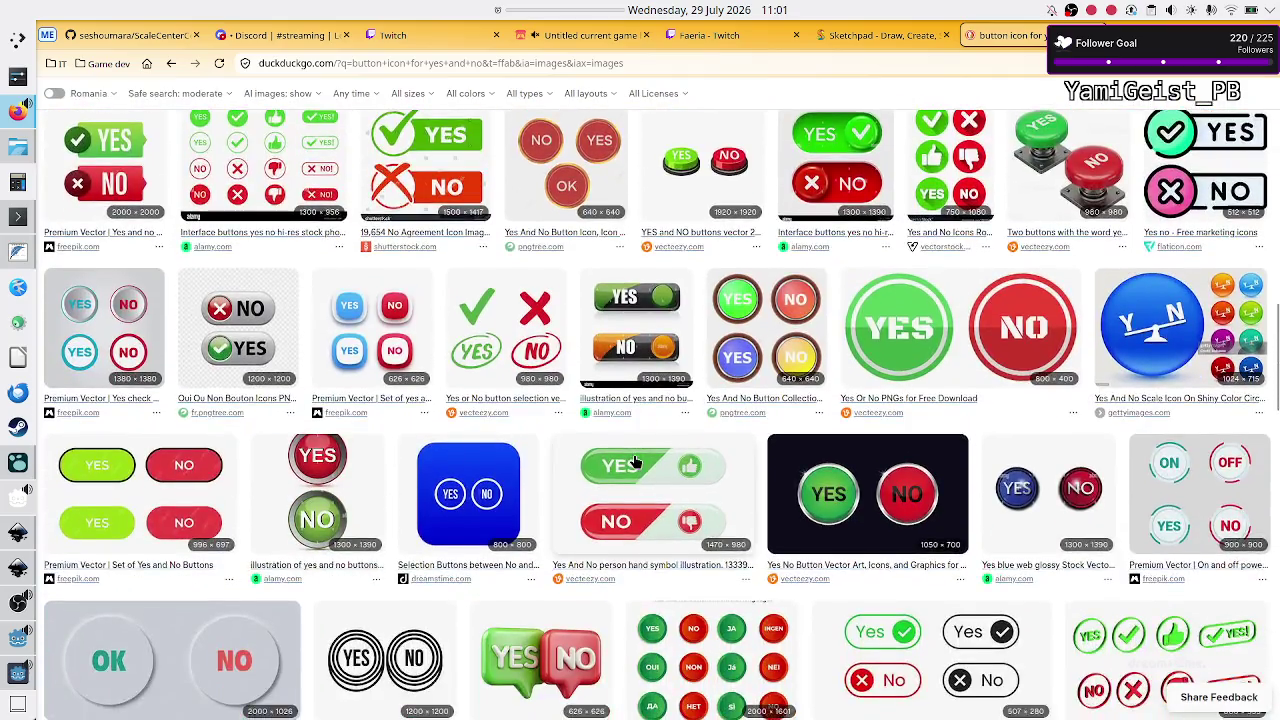
{"action": "scroll", "coordinate": [634, 461], "scroll_direction": "down", "scroll_amount": 10}
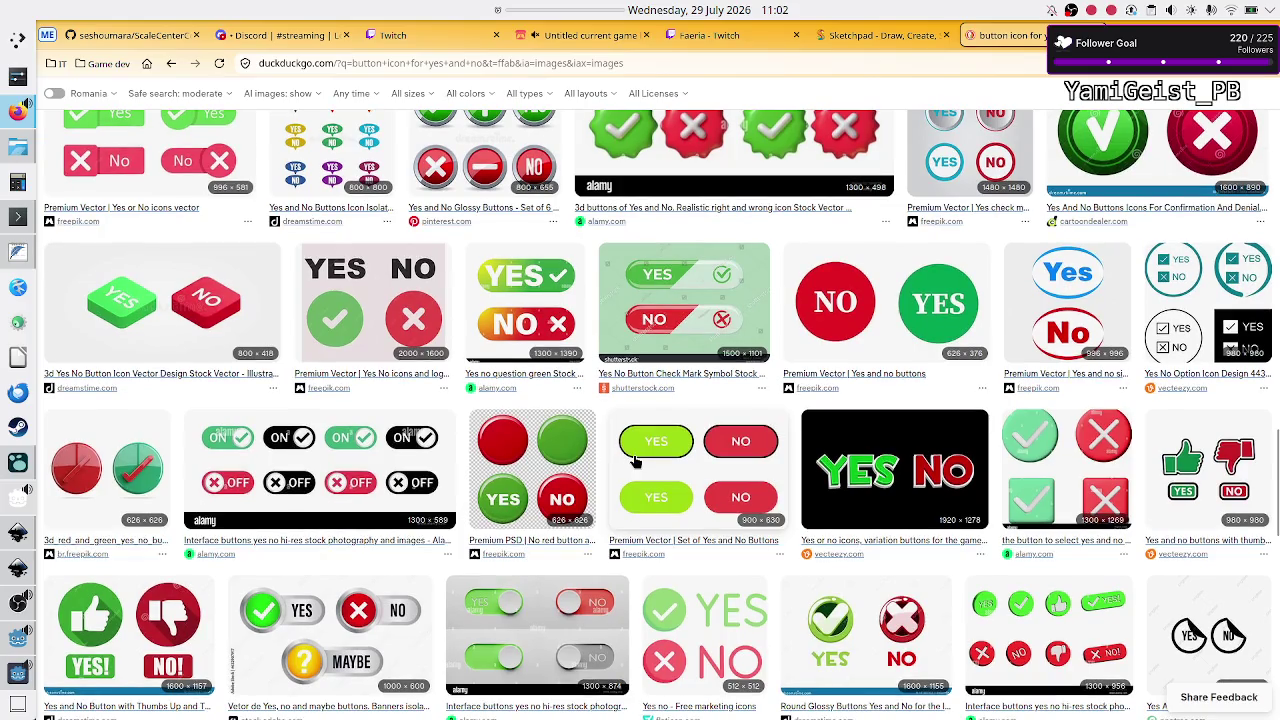
{"action": "scroll", "coordinate": [634, 461], "scroll_direction": "up", "scroll_amount": 15}
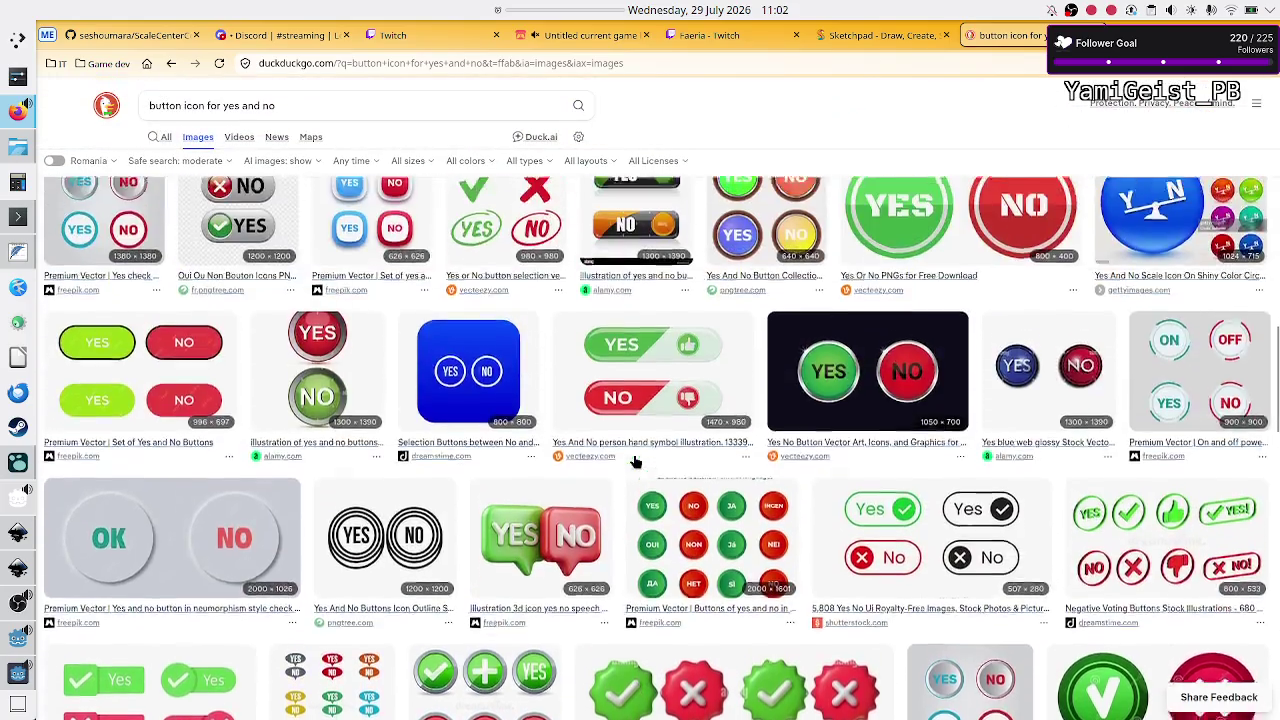
{"action": "scroll", "coordinate": [634, 461], "scroll_direction": "up", "scroll_amount": 10}
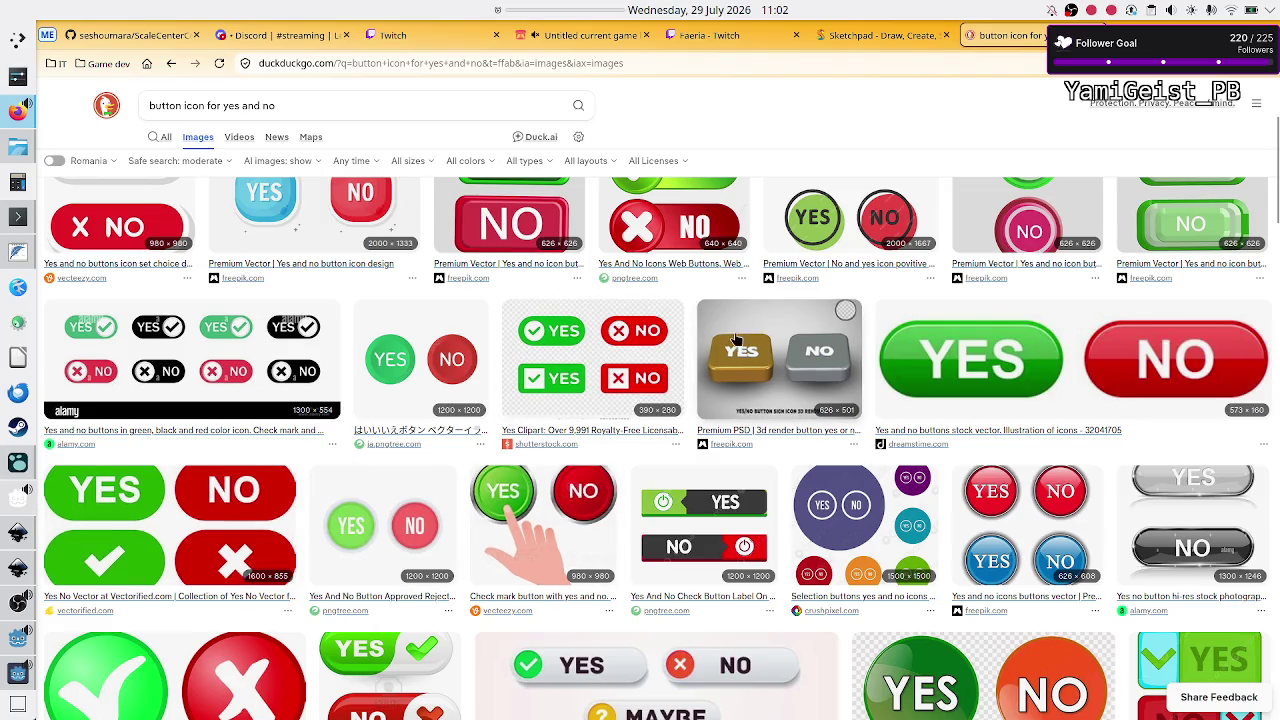
{"action": "middle_click", "coordinate": [975, 35]}
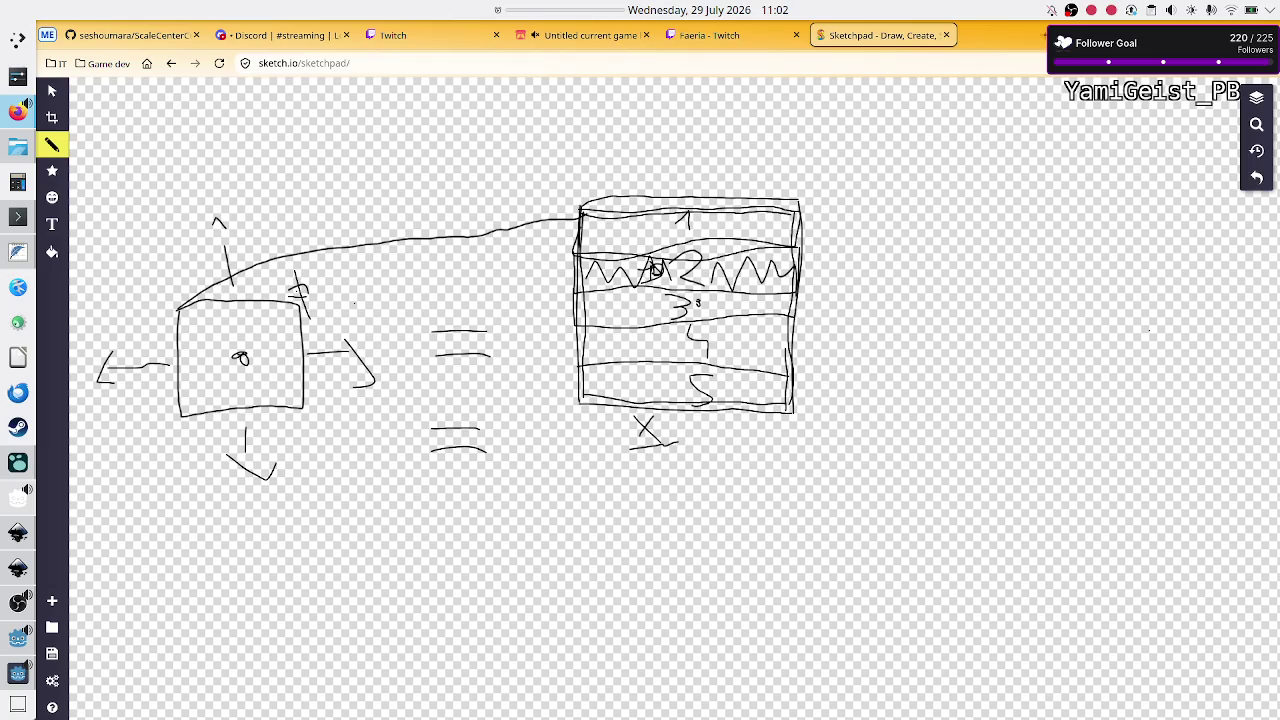
Step: Bring the running game window forward, then return to the Godot editor
{"action": "left_click", "coordinate": [12, 670]}
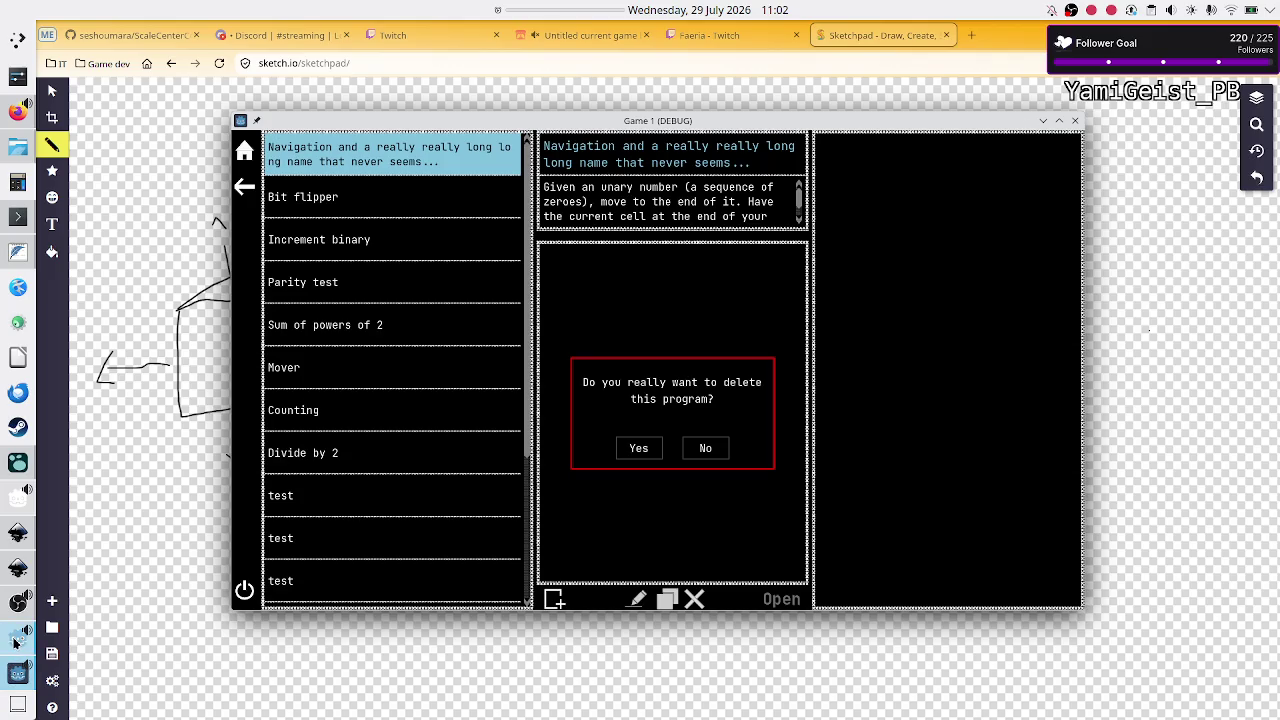
{"action": "left_click", "coordinate": [14, 643]}
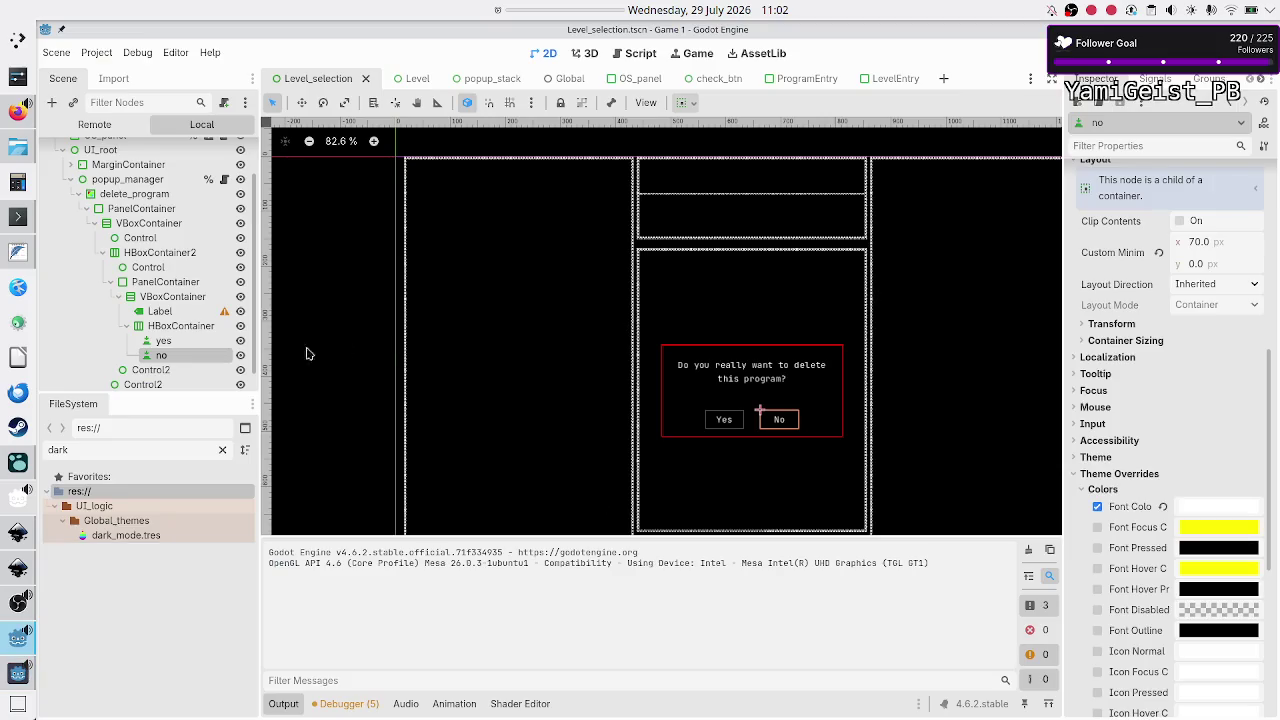
Step: Give the question Label a font size override of 20, then test-run and close the game
{"action": "left_click", "coordinate": [171, 313]}
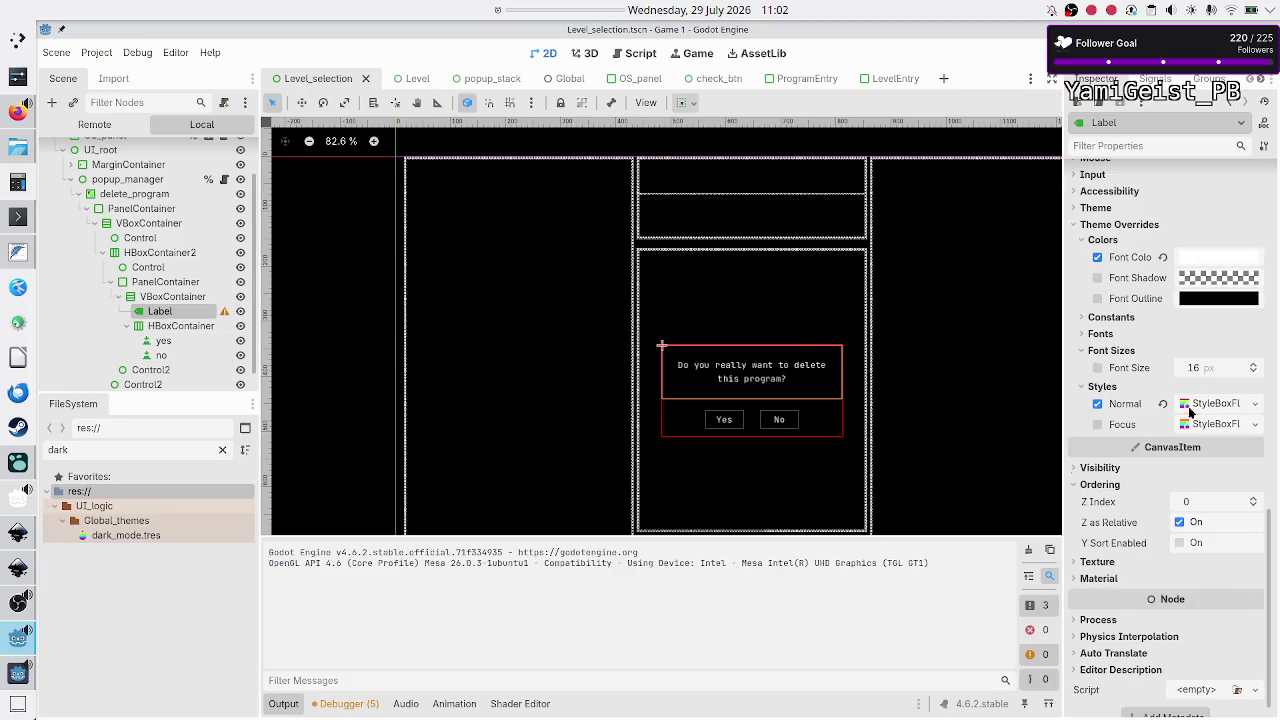
{"action": "left_click", "coordinate": [1207, 370]}
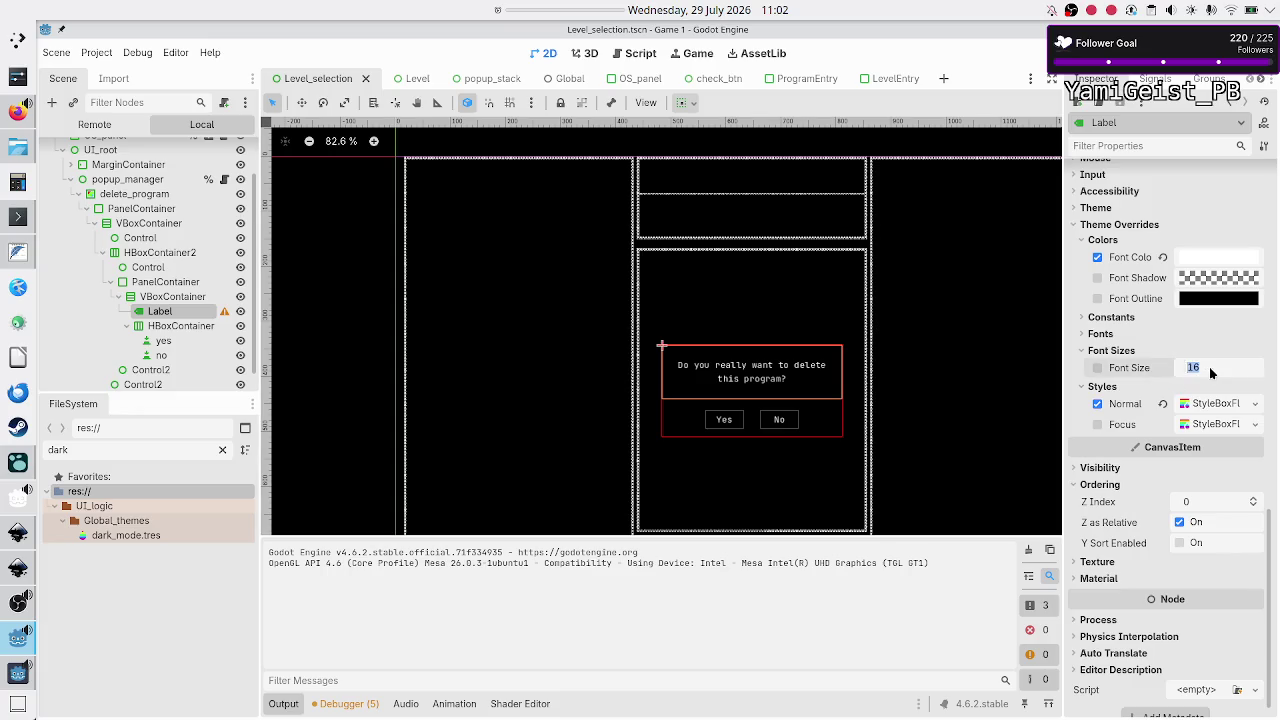
{"action": "type", "text": "20"}
{"action": "key", "text": "Return"}
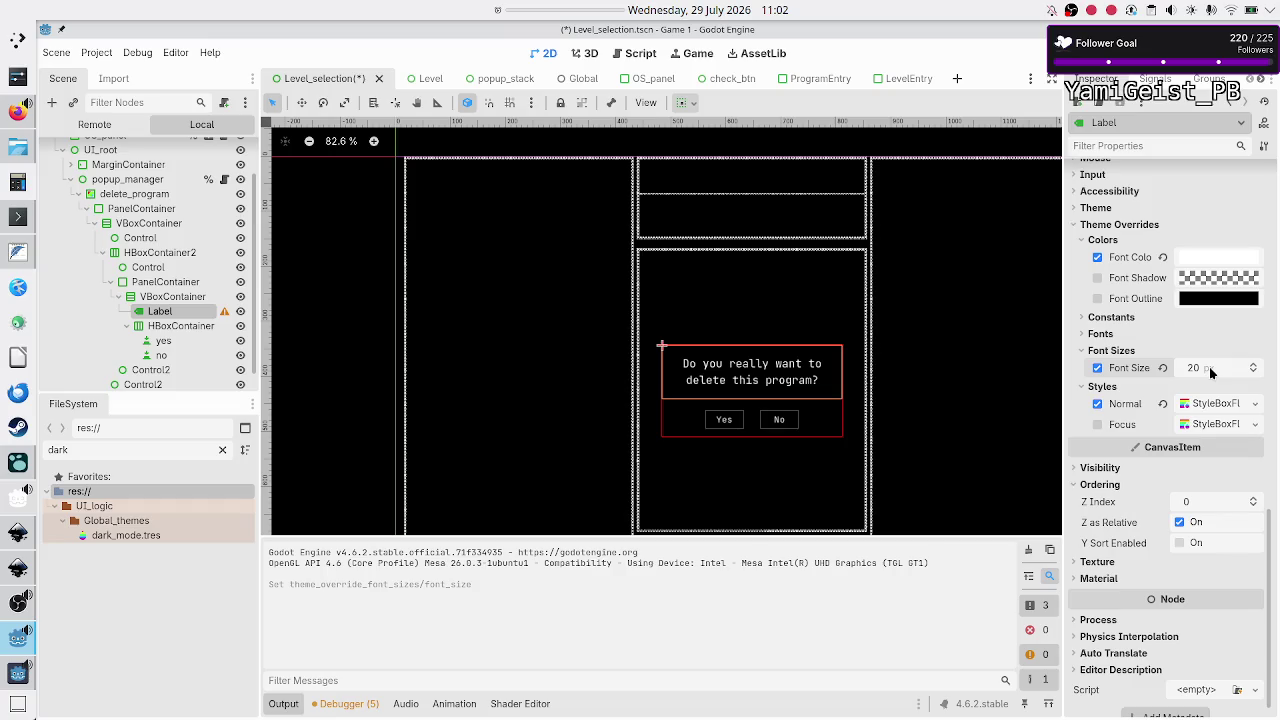
{"action": "key", "text": "F5"}
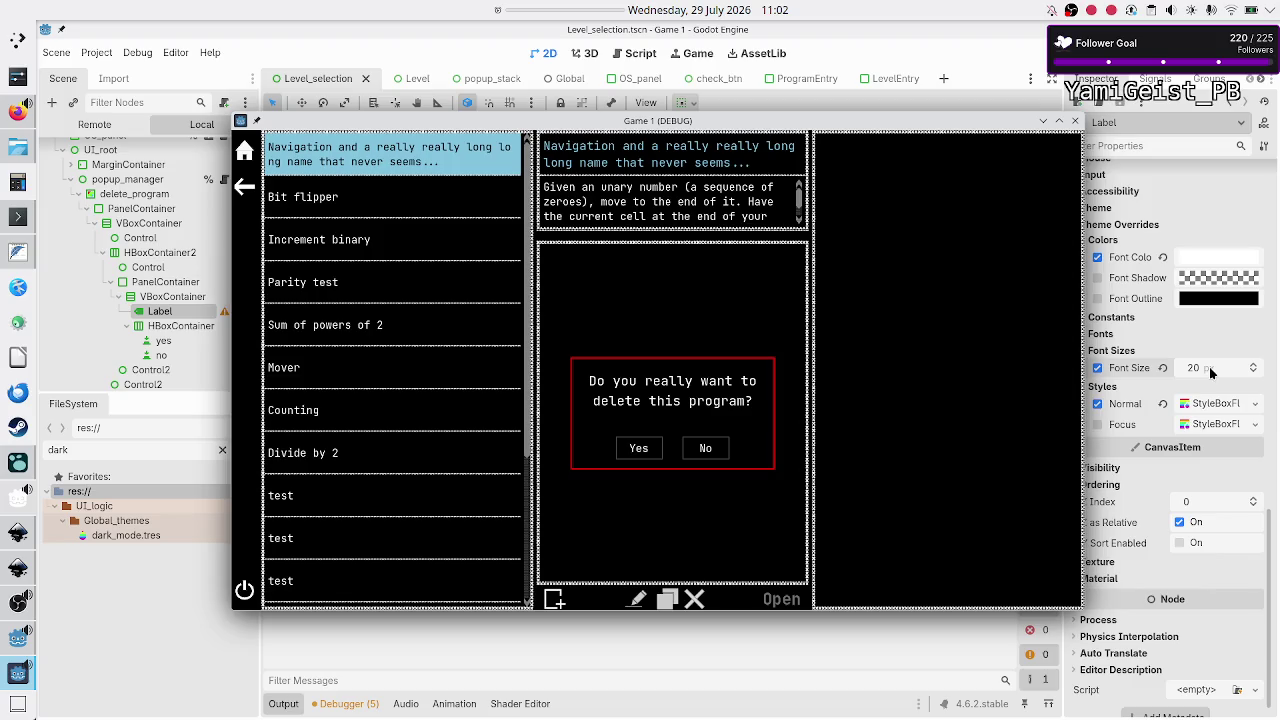
{"action": "key", "text": "F8"}
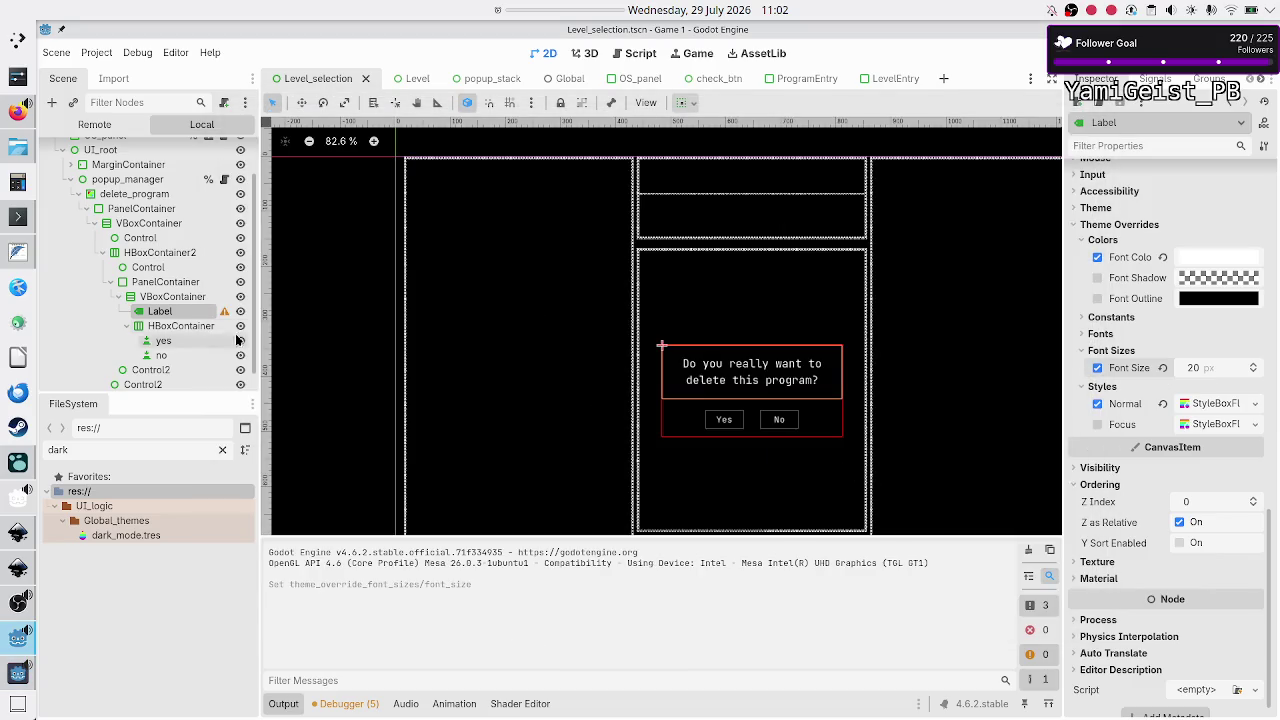
Step: Reselect the question Label, test-edit and revert its text, then save and run the game
{"action": "left_click", "coordinate": [188, 297]}
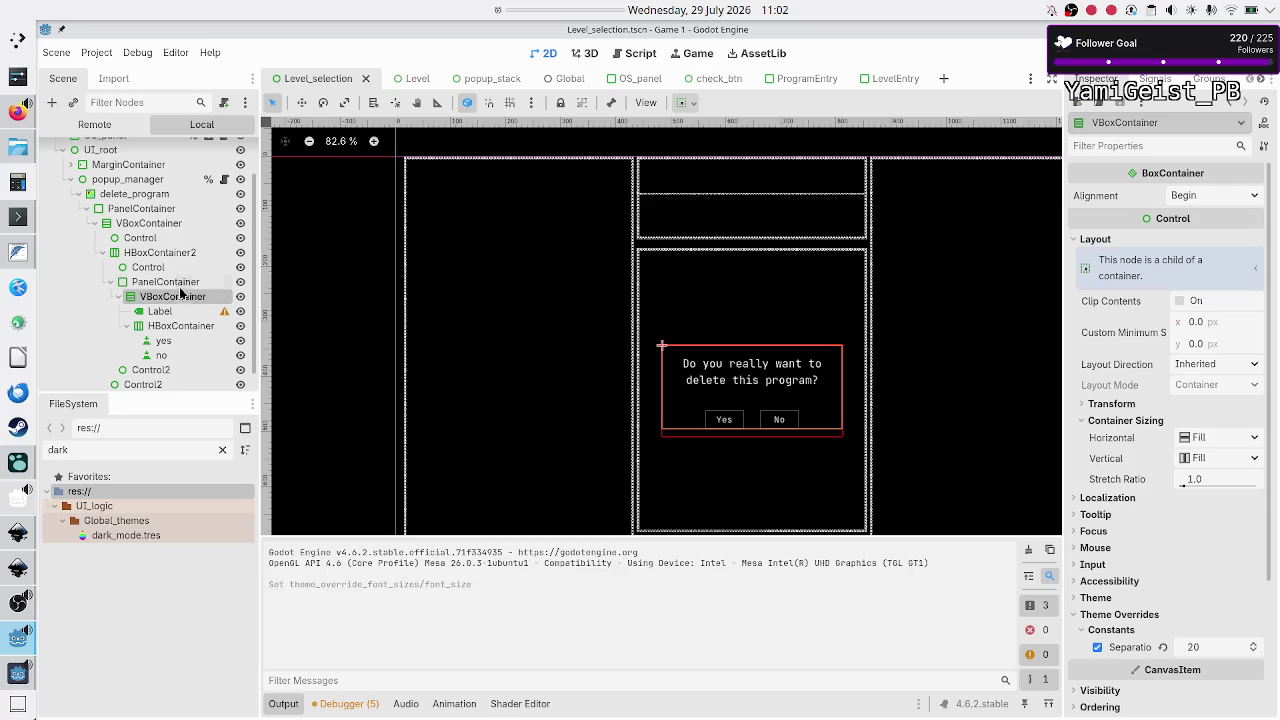
{"action": "left_click", "coordinate": [160, 312]}
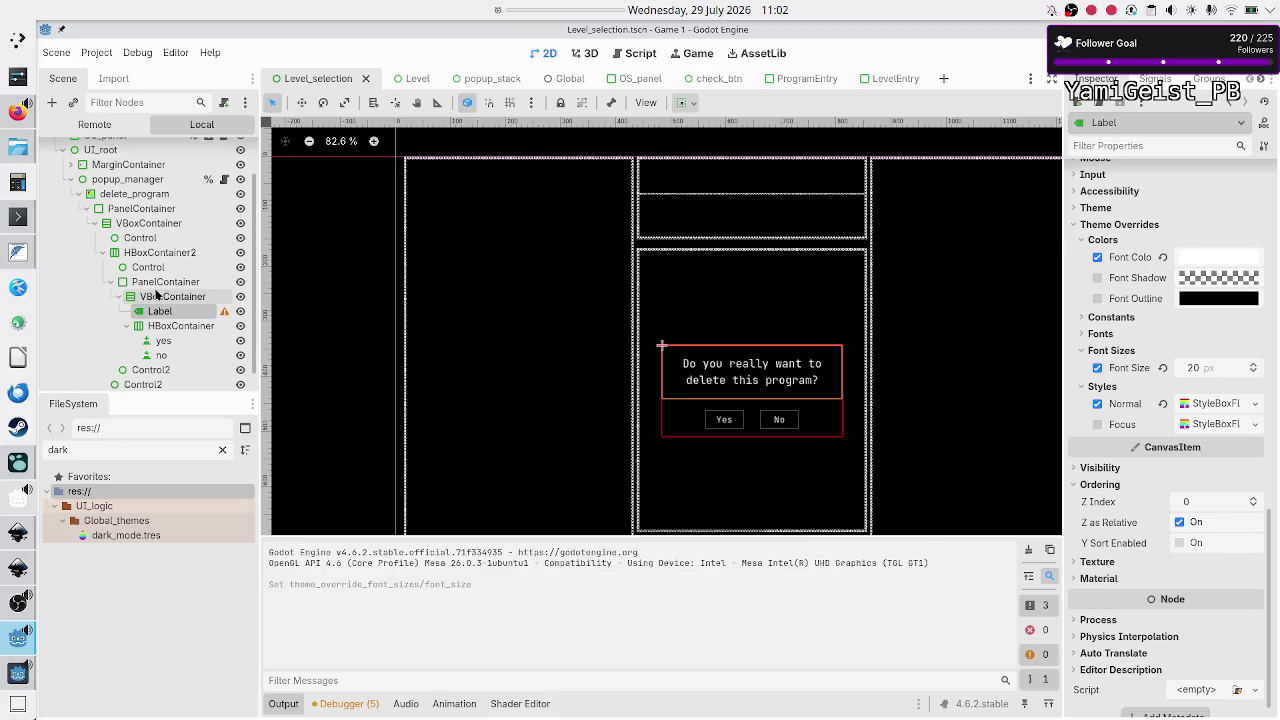
{"action": "left_click", "coordinate": [155, 297]}
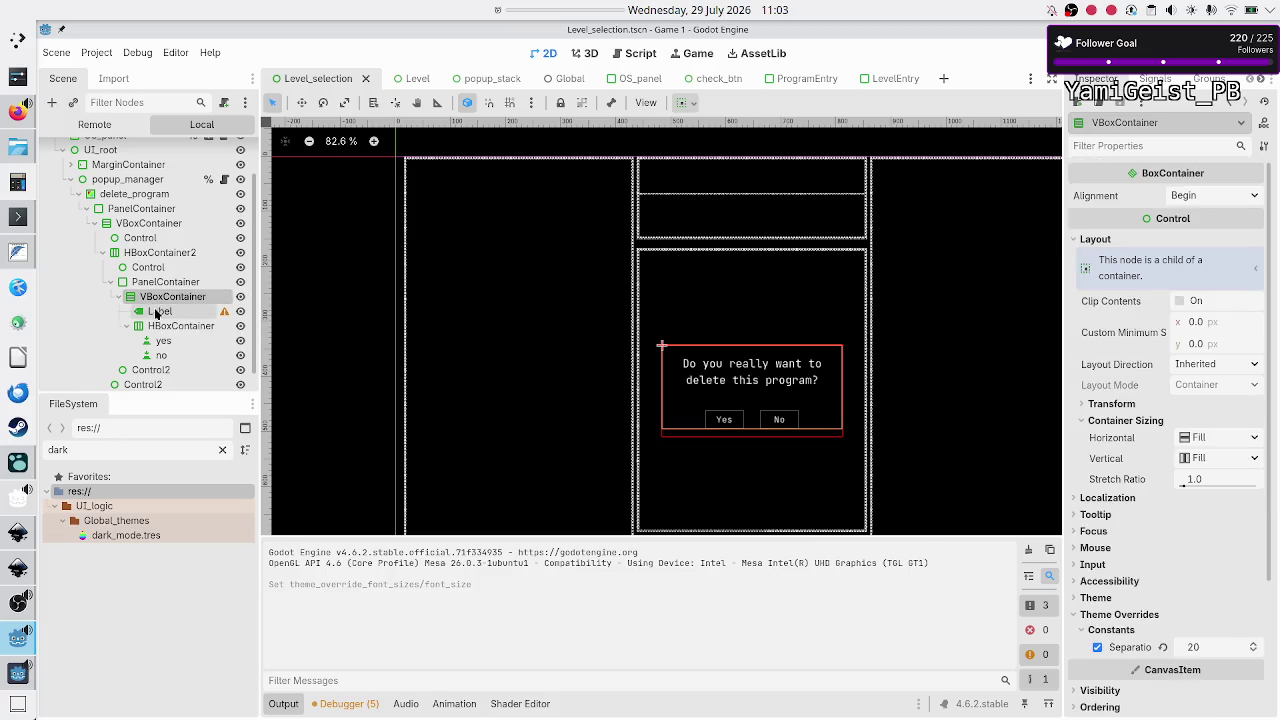
{"action": "left_click", "coordinate": [156, 313]}
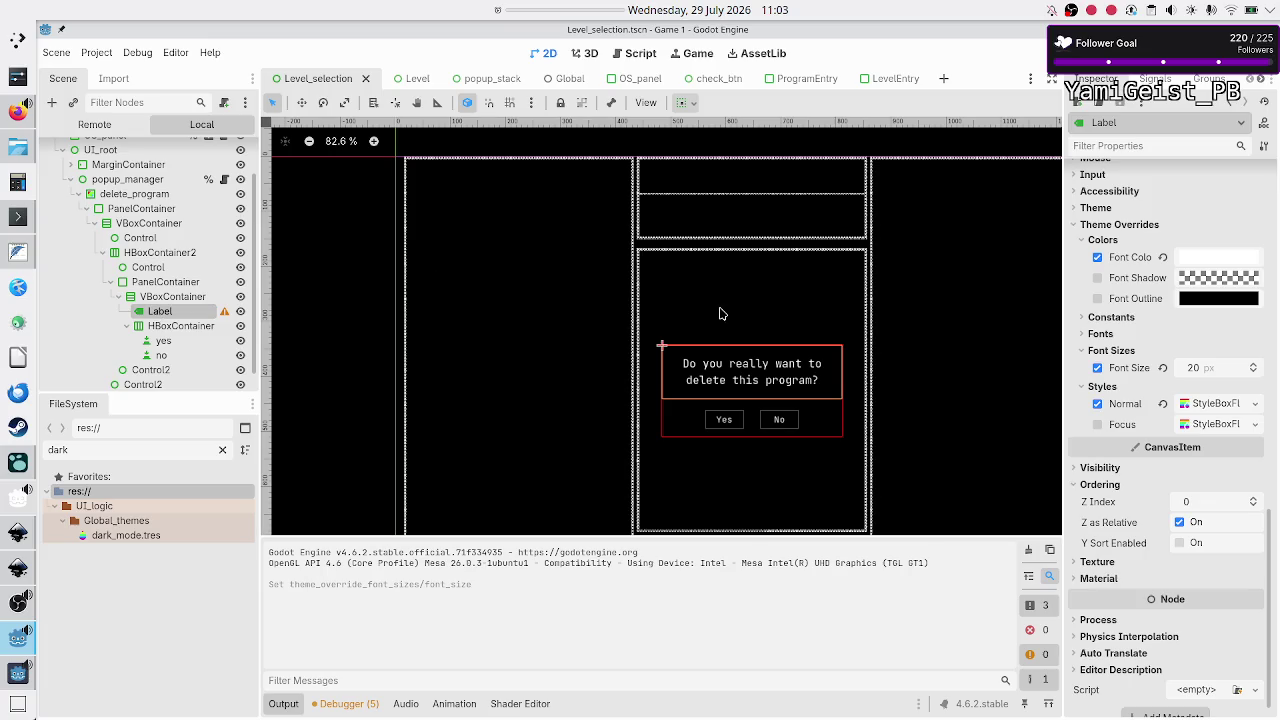
{"action": "scroll", "coordinate": [1166, 370], "scroll_direction": "up", "scroll_amount": 10}
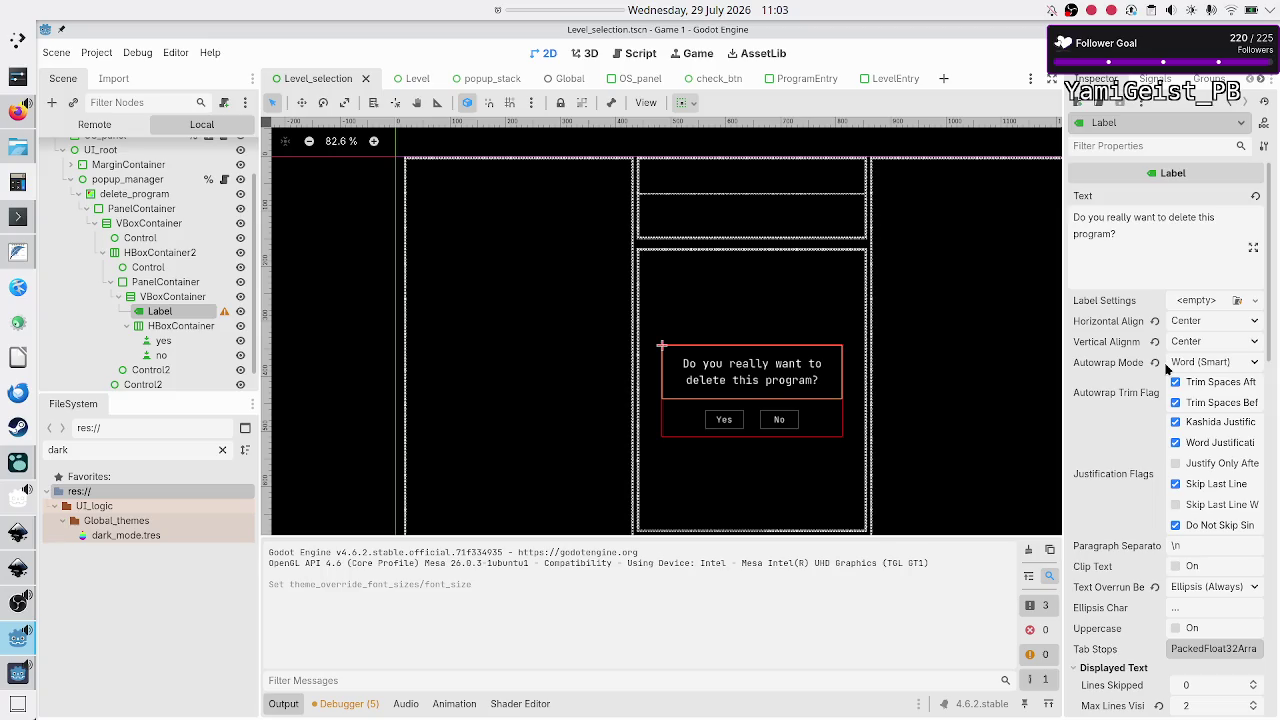
{"action": "left_click", "coordinate": [1196, 243]}
{"action": "type", "text": "dfdfd fdf"}
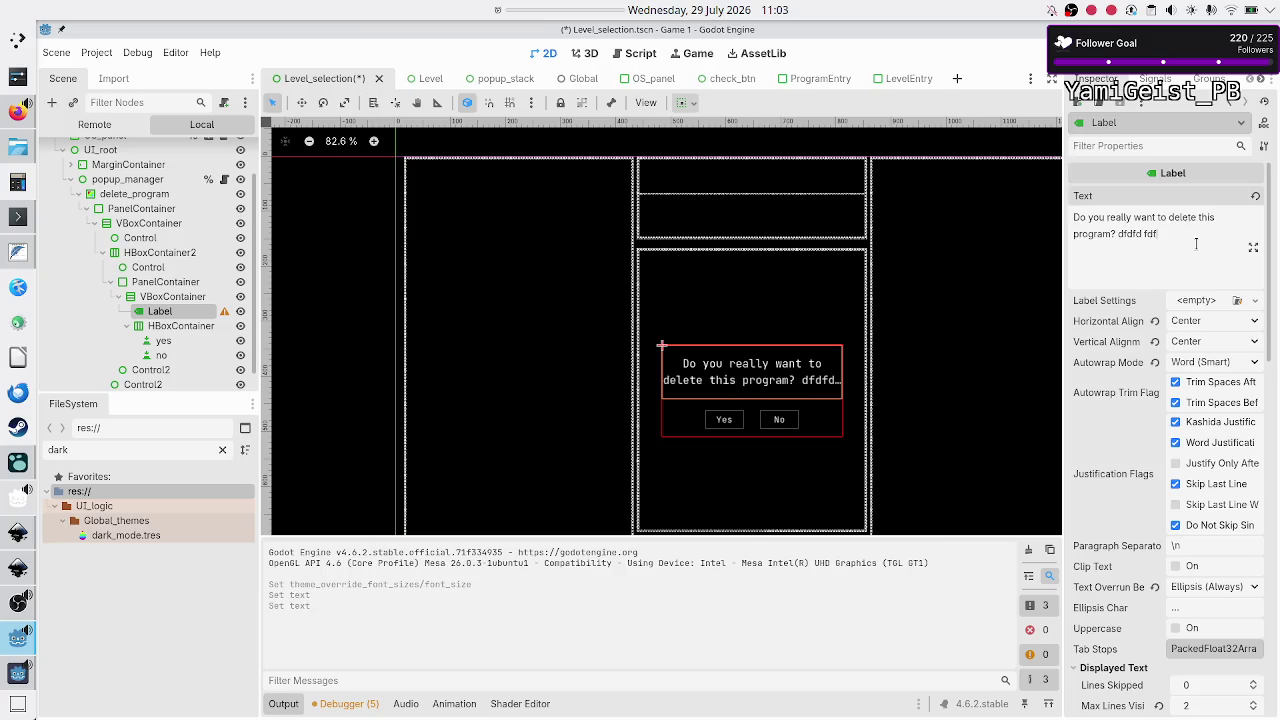
{"action": "key", "text": "BackSpace"}
{"action": "key", "text": "BackSpace"}
{"action": "key", "text": "BackSpace"}
{"action": "key", "text": "BackSpace"}
{"action": "key", "text": "BackSpace"}
{"action": "key", "text": "BackSpace"}
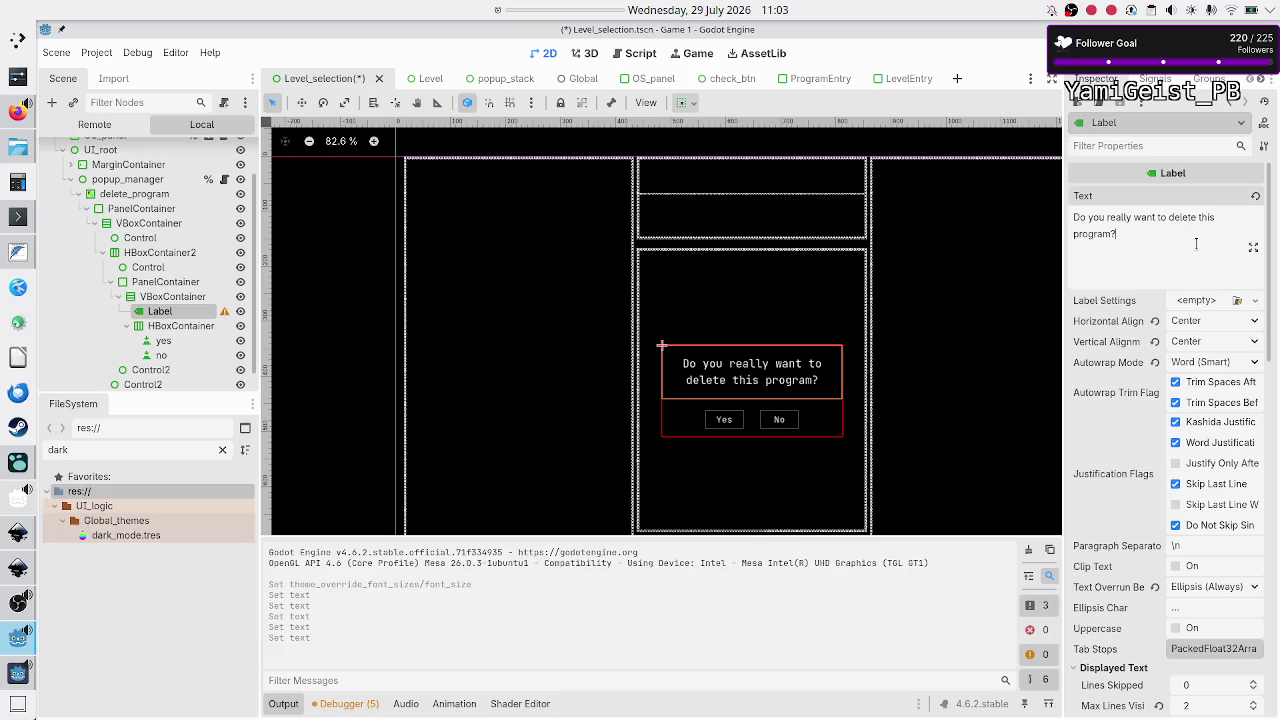
{"action": "key", "text": "F5"}
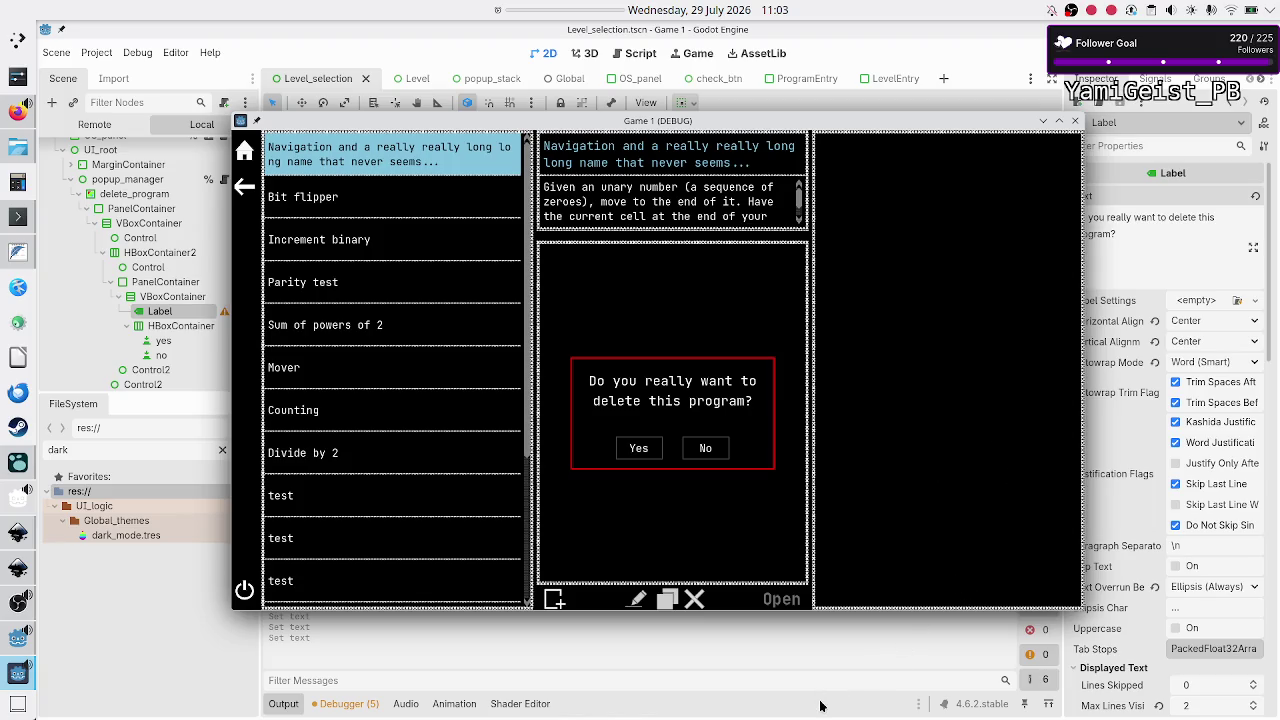
Step: Close the test run and expand MarginContainer to reveal the New, Rename, Clone, Delete and Open buttons
{"action": "key", "text": "F8"}
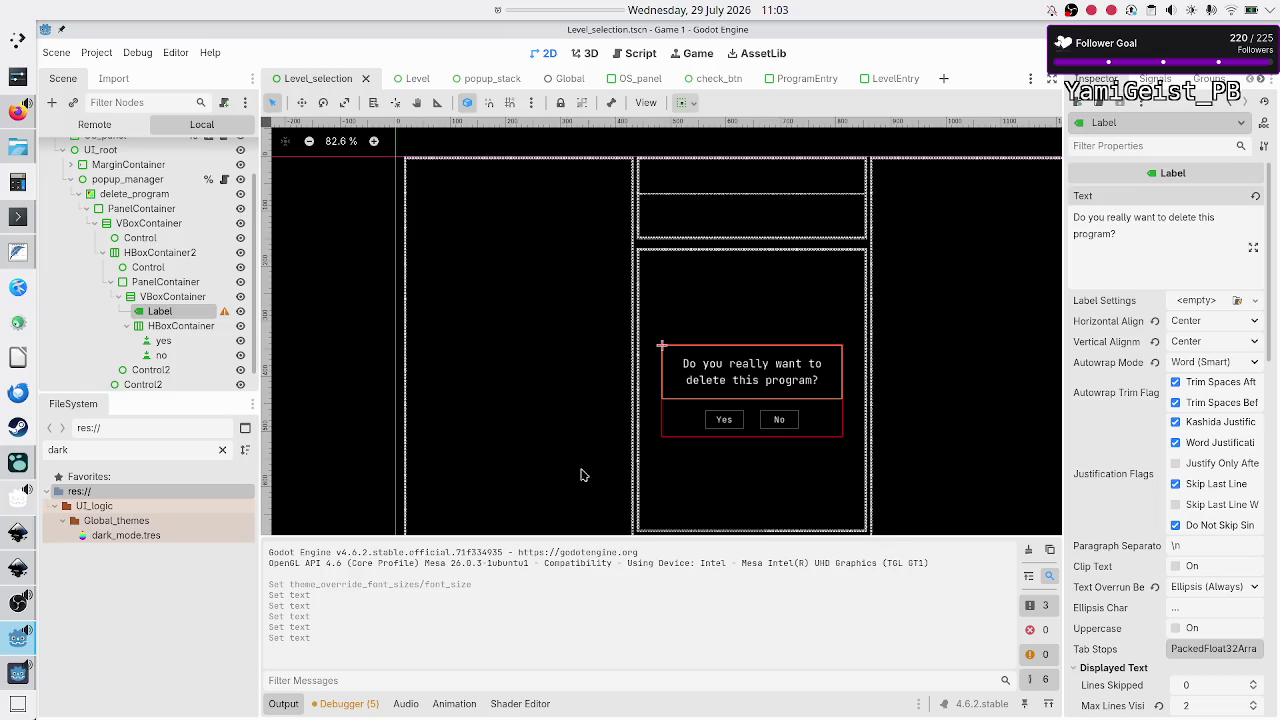
{"action": "scroll", "coordinate": [170, 272], "scroll_direction": "up", "scroll_amount": 2}
{"action": "scroll", "coordinate": [170, 272], "scroll_direction": "down", "scroll_amount": 1}
{"action": "scroll", "coordinate": [170, 272], "scroll_direction": "up", "scroll_amount": 1}
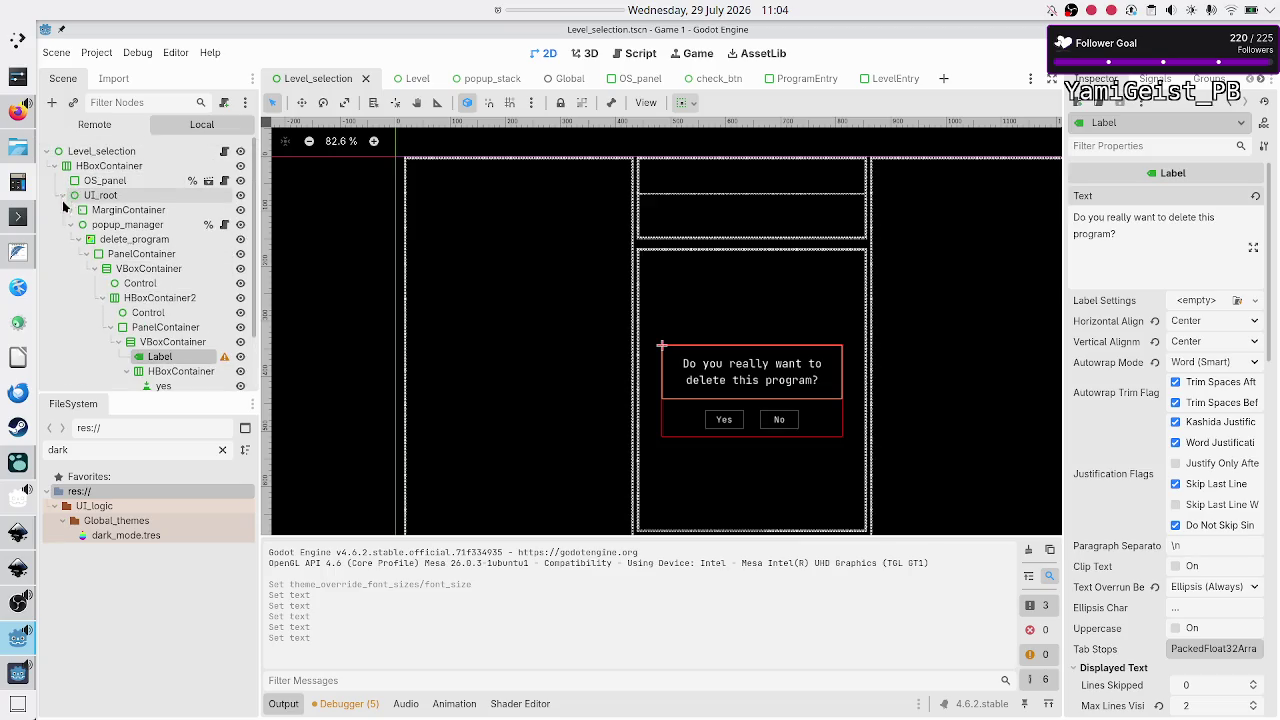
{"action": "left_click", "coordinate": [71, 210]}
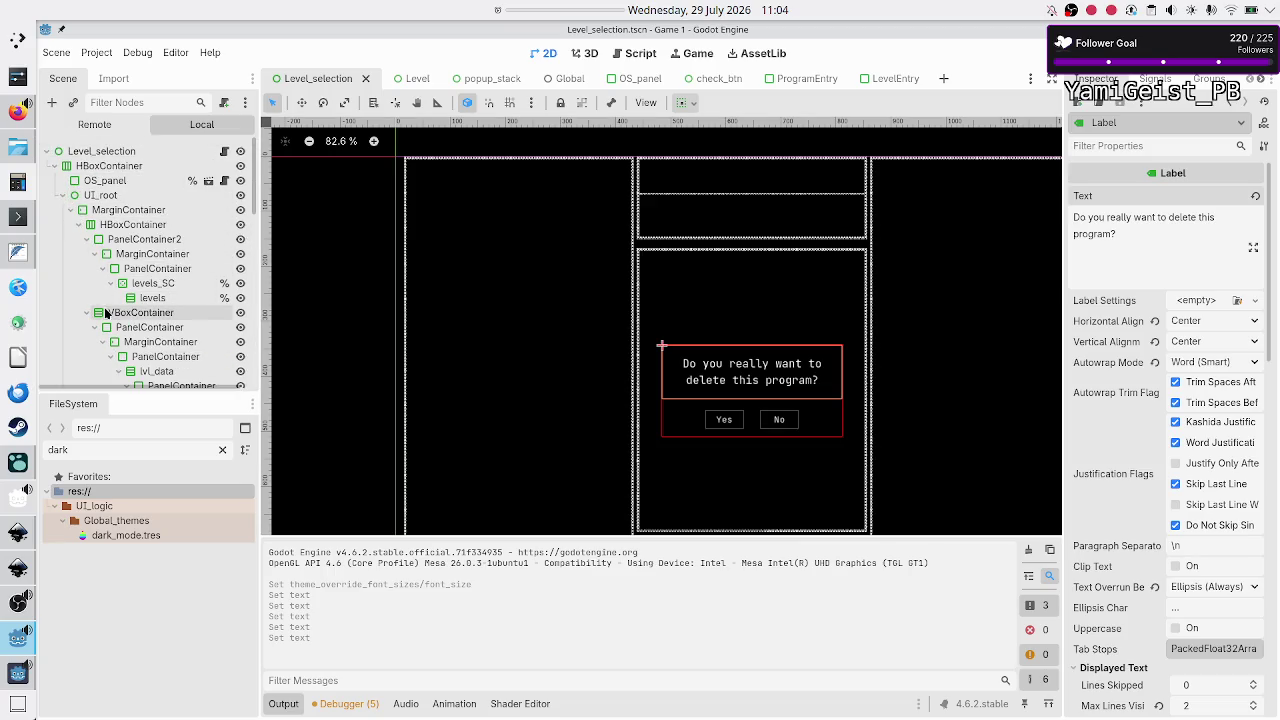
{"action": "scroll", "coordinate": [105, 314], "scroll_direction": "down", "scroll_amount": 5}
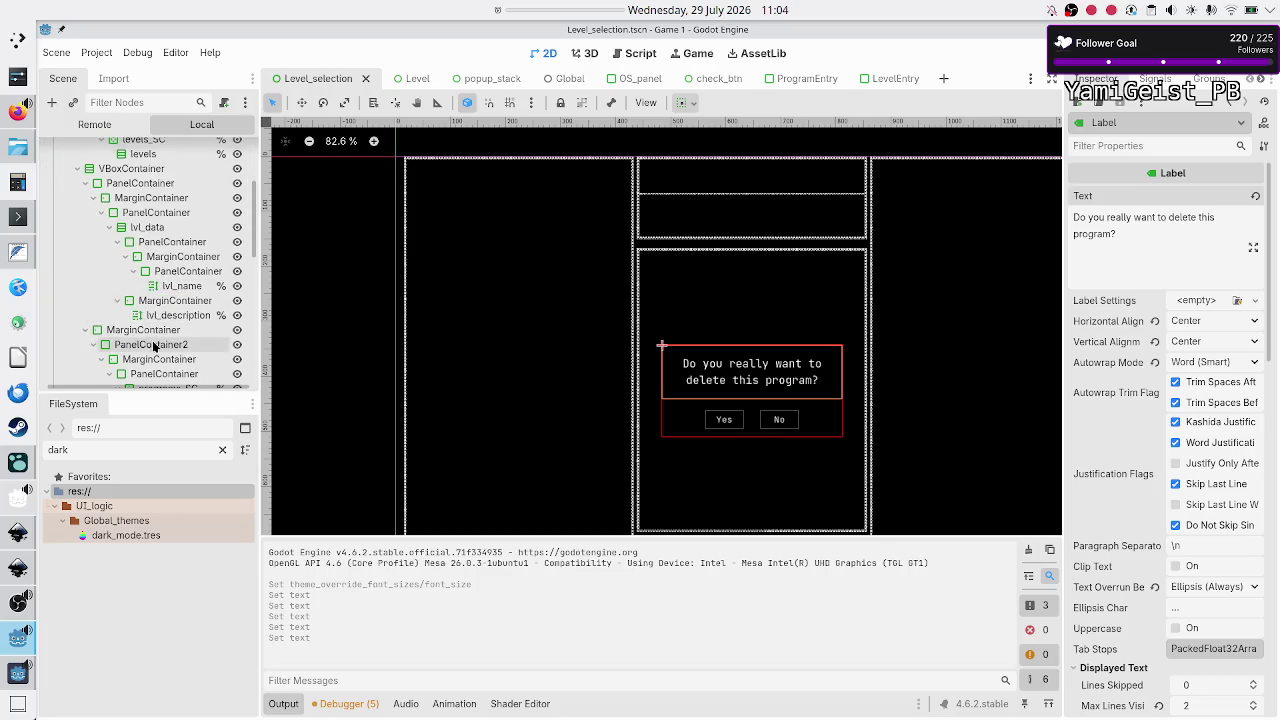
{"action": "scroll", "coordinate": [154, 346], "scroll_direction": "down", "scroll_amount": 4}
{"action": "scroll", "coordinate": [155, 346], "scroll_direction": "down", "scroll_amount": 2}
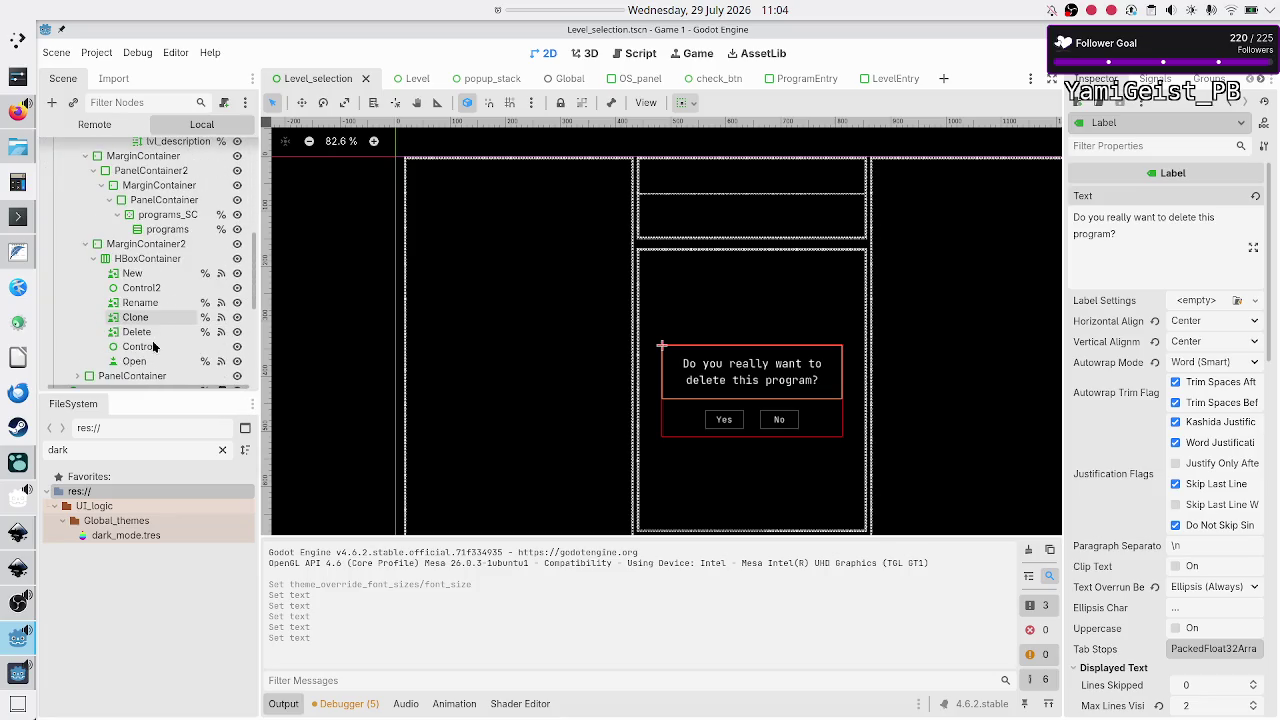
Step: Inspect the Open button's font override, 24 px size and style overrides, then select the no button
{"action": "left_click", "coordinate": [134, 361]}
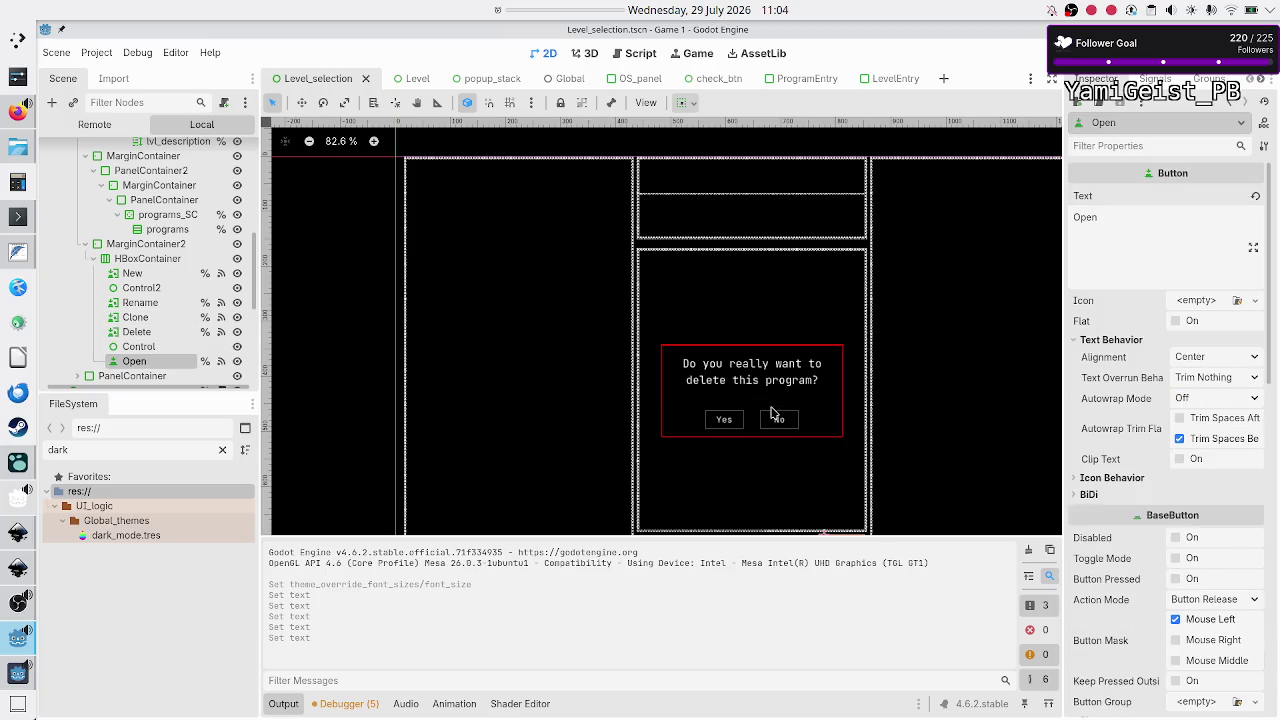
{"action": "scroll", "coordinate": [1118, 548], "scroll_direction": "down", "scroll_amount": 10}
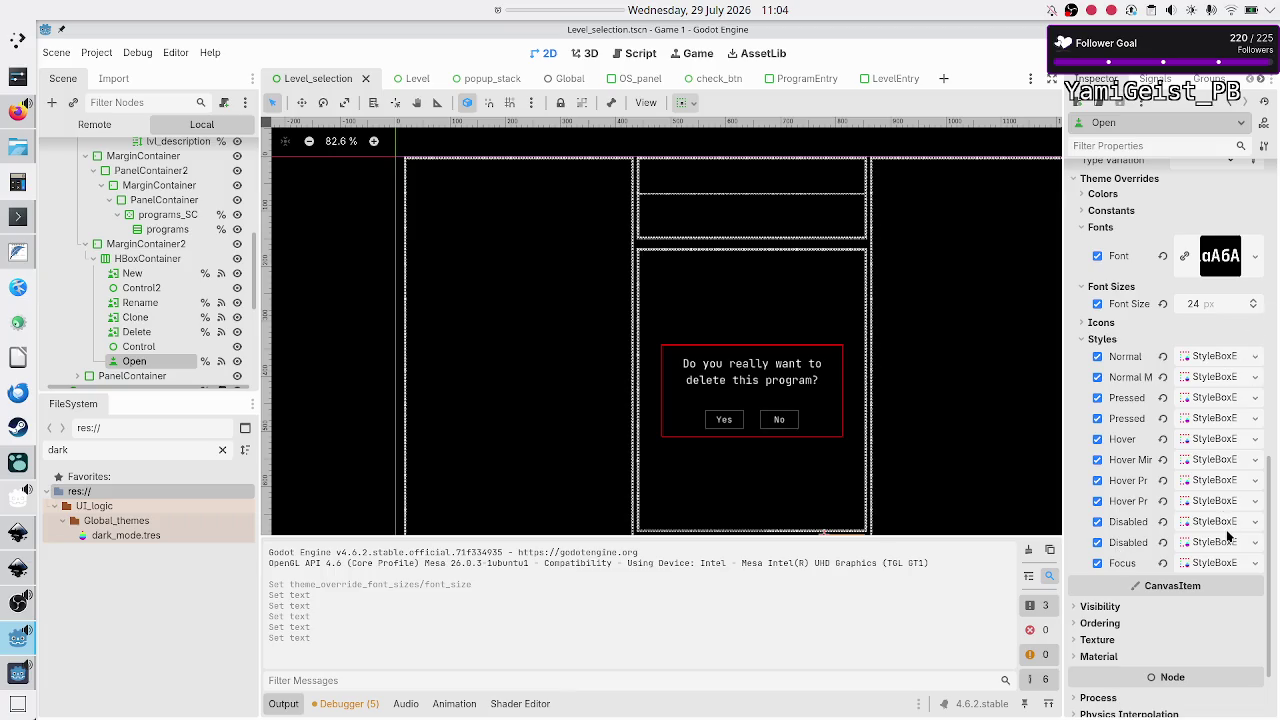
{"action": "scroll", "coordinate": [1243, 408], "scroll_direction": "up", "scroll_amount": 3}
{"action": "scroll", "coordinate": [1243, 408], "scroll_direction": "up", "scroll_amount": 2}
{"action": "scroll", "coordinate": [1243, 408], "scroll_direction": "down", "scroll_amount": 2}
{"action": "scroll", "coordinate": [1243, 408], "scroll_direction": "down", "scroll_amount": 2}
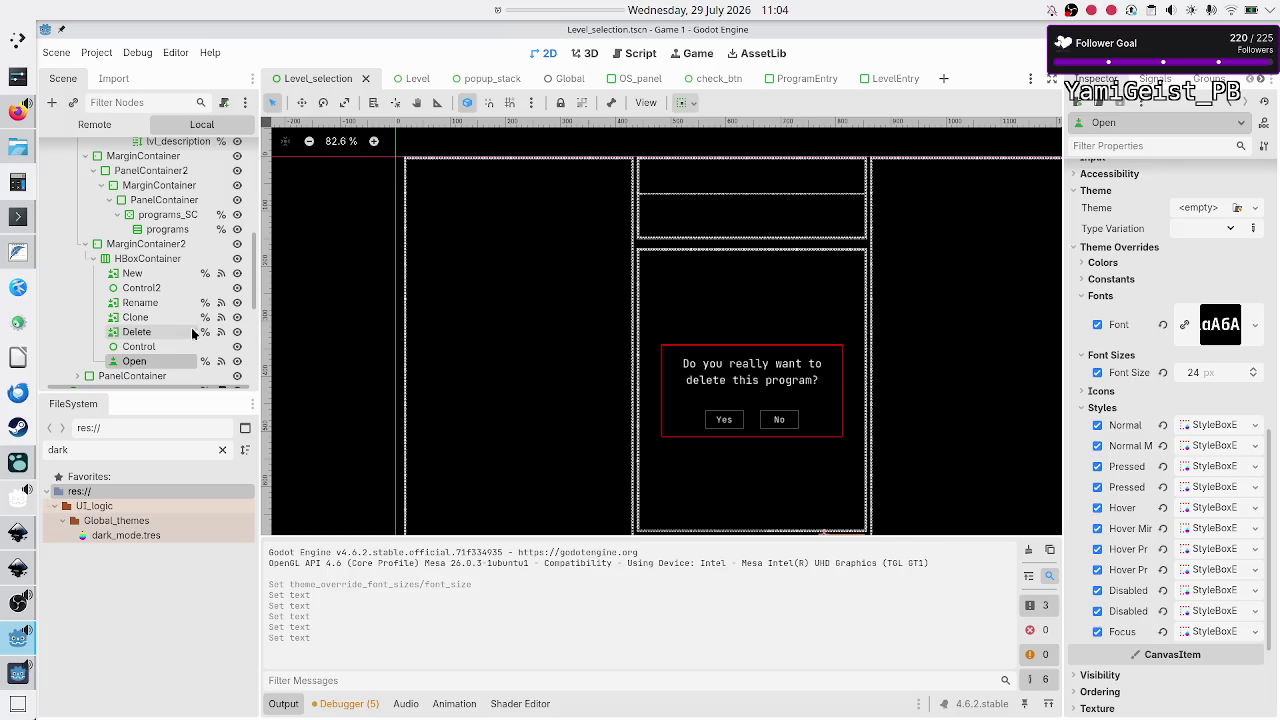
{"action": "scroll", "coordinate": [162, 325], "scroll_direction": "down", "scroll_amount": 3}
{"action": "scroll", "coordinate": [163, 331], "scroll_direction": "down", "scroll_amount": 3}
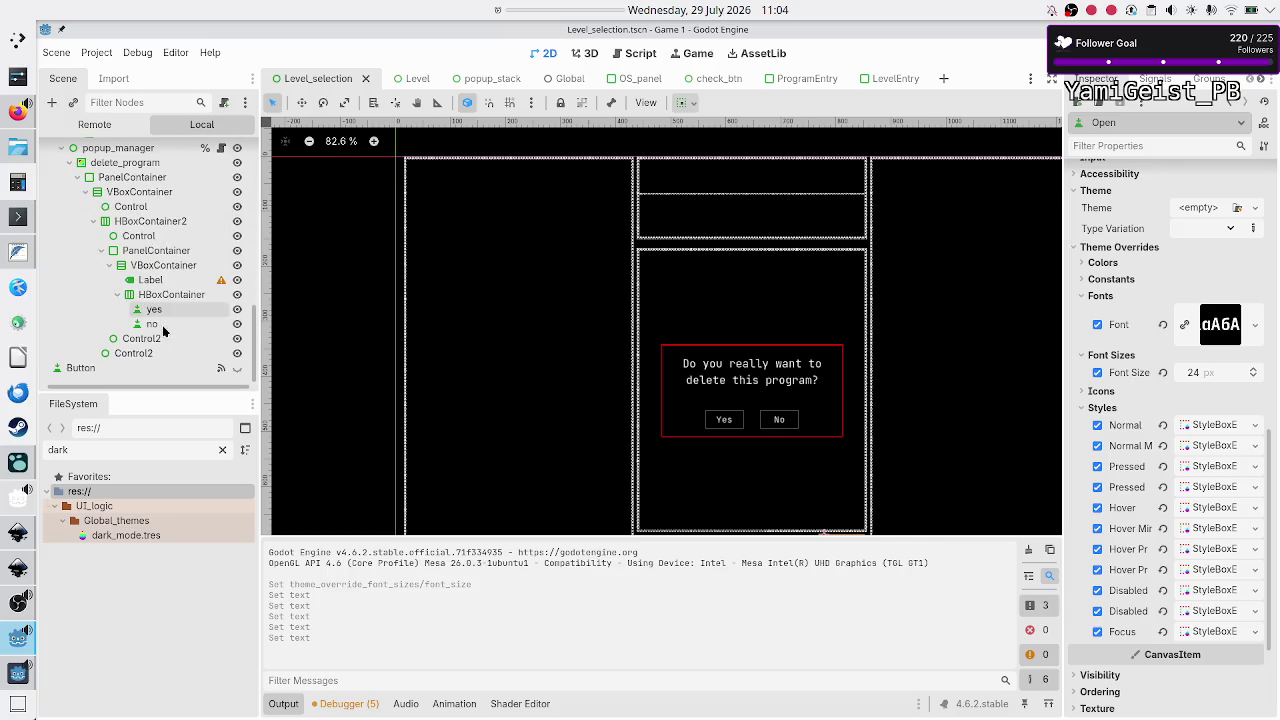
{"action": "left_click", "coordinate": [158, 324]}
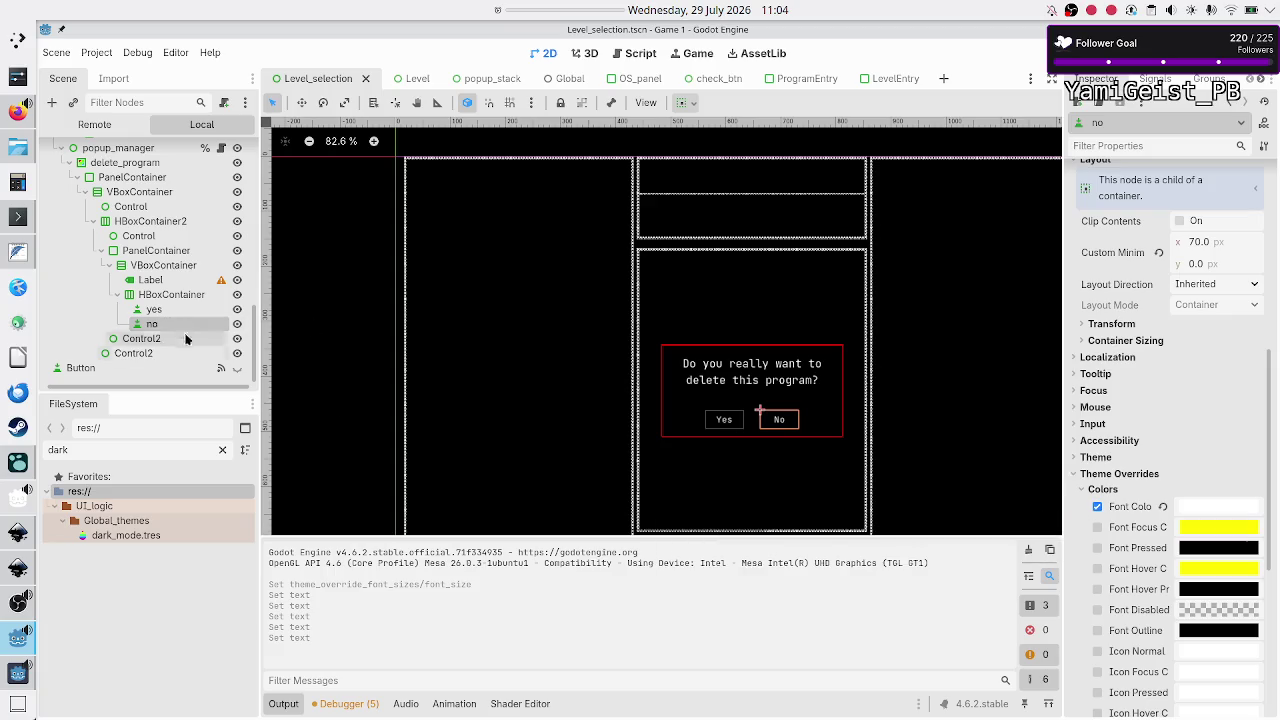
Step: With yes and no both selected, give them empty Normal, Normal Mirror, Pressed and Pressed Mirror styles
{"action": "left_click", "coordinate": [150, 309], "text": "ctrl"}
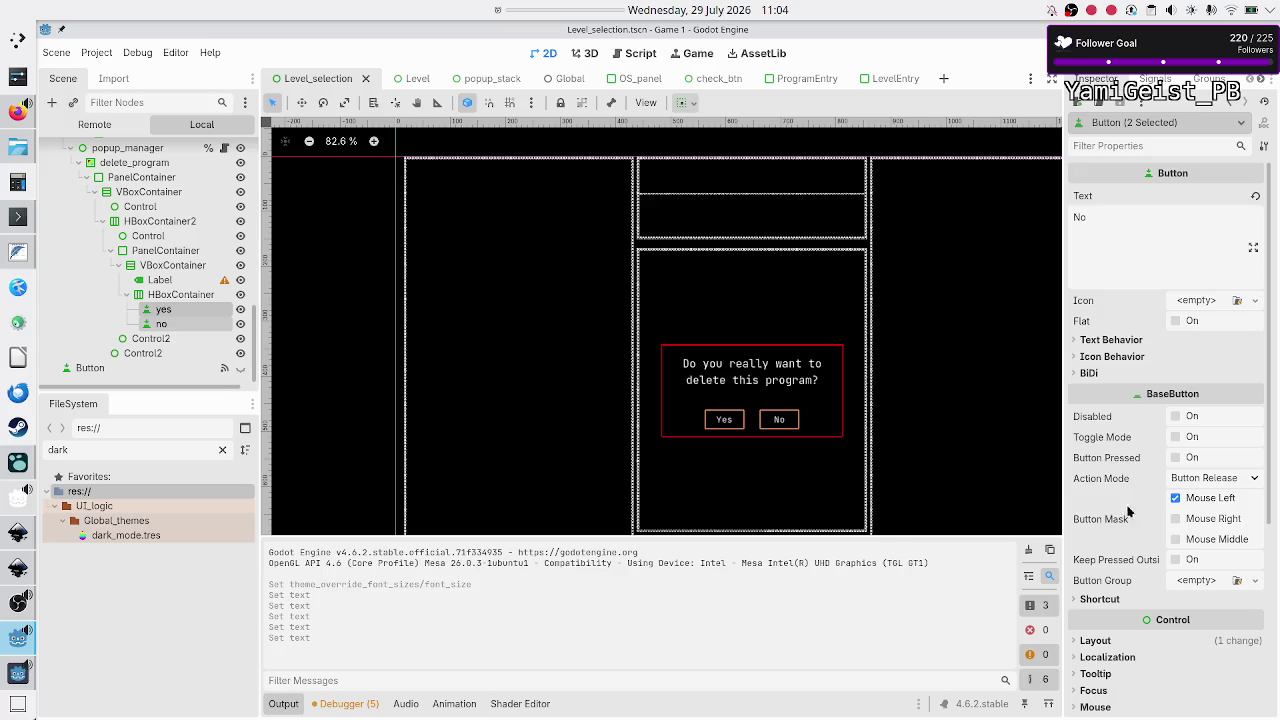
{"action": "scroll", "coordinate": [1150, 520], "scroll_direction": "down", "scroll_amount": 5}
{"action": "left_click", "coordinate": [1143, 479]}
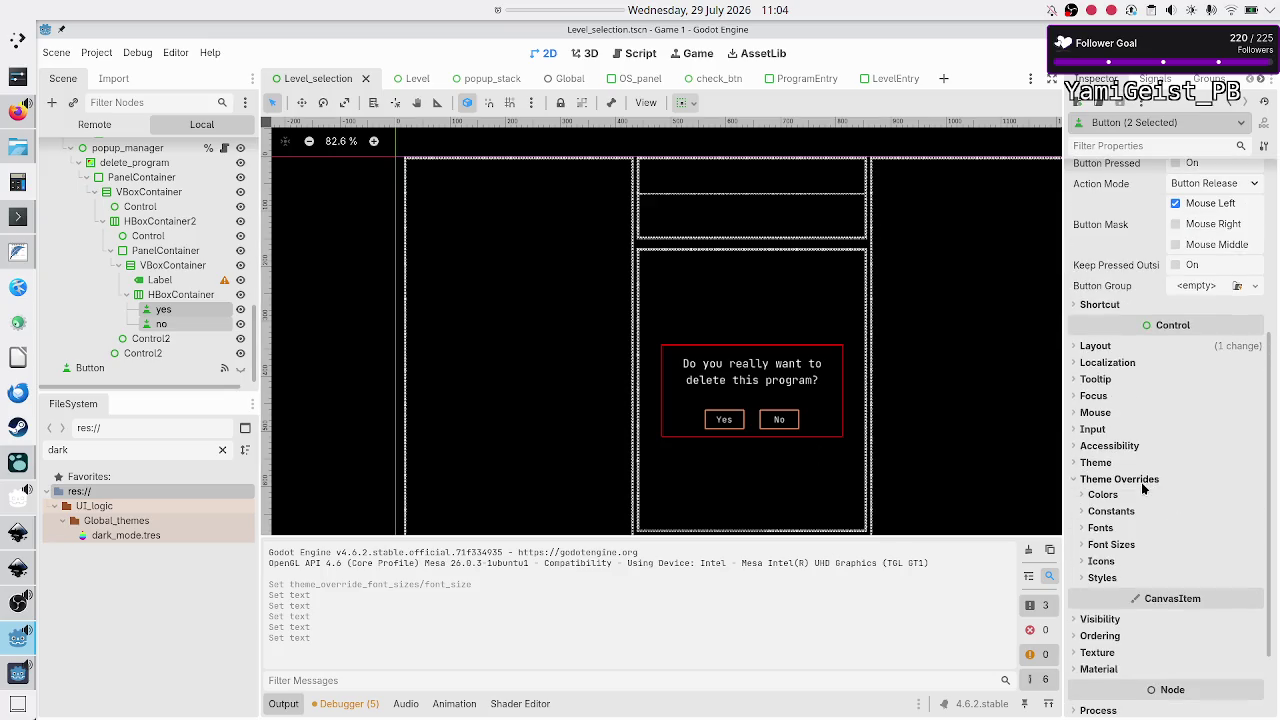
{"action": "left_click", "coordinate": [1103, 579]}
{"action": "scroll", "coordinate": [1195, 577], "scroll_direction": "down", "scroll_amount": 5}
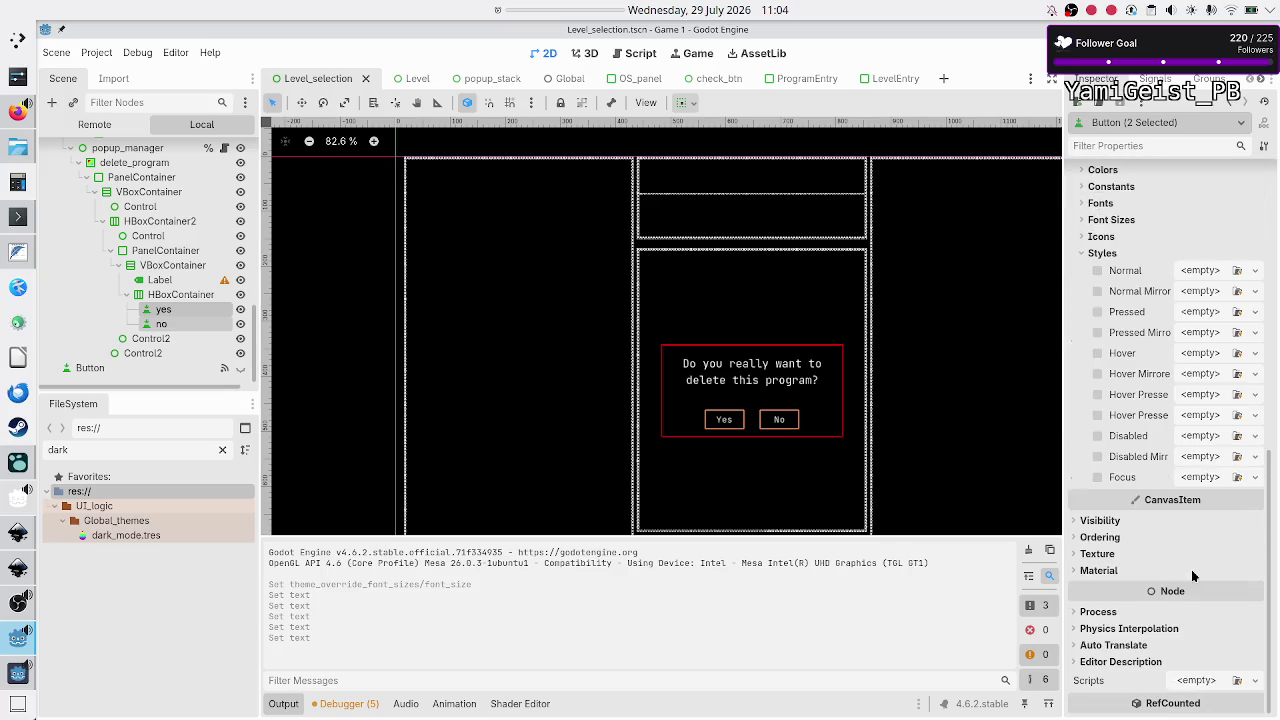
{"action": "left_click", "coordinate": [1255, 270]}
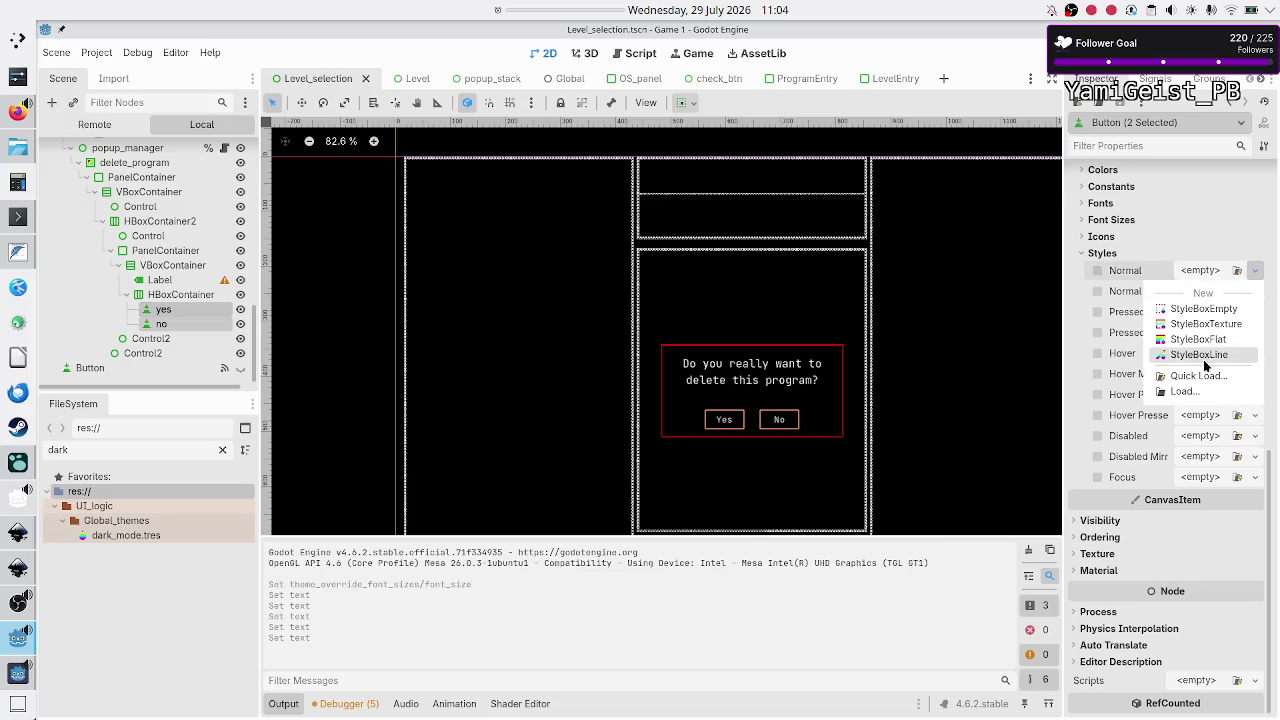
{"action": "left_click", "coordinate": [1210, 308]}
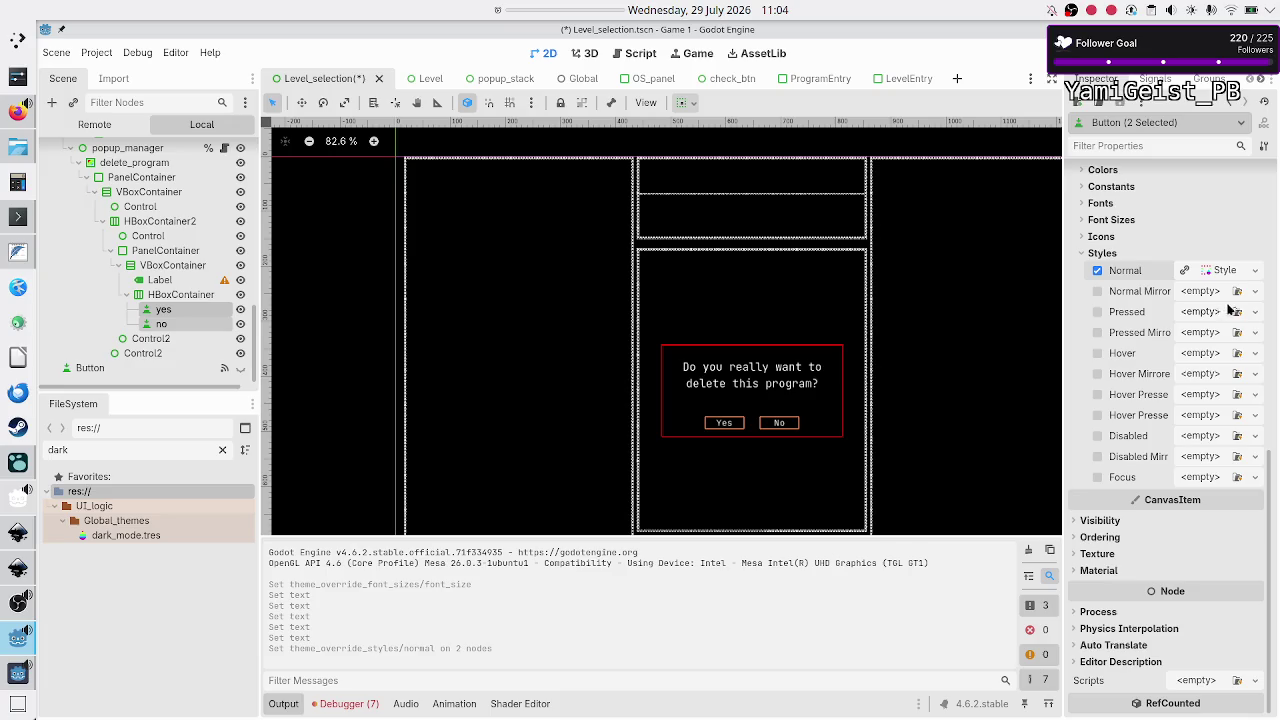
{"action": "left_click", "coordinate": [1255, 291]}
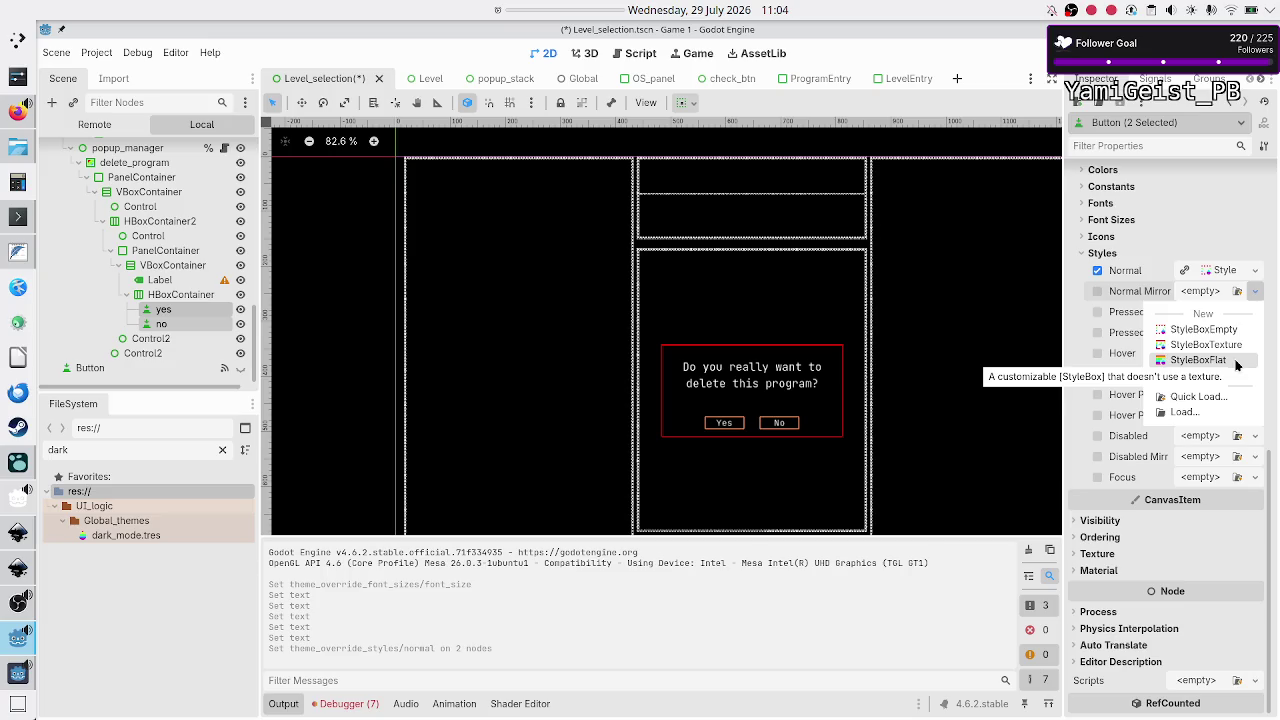
{"action": "left_click", "coordinate": [1237, 331]}
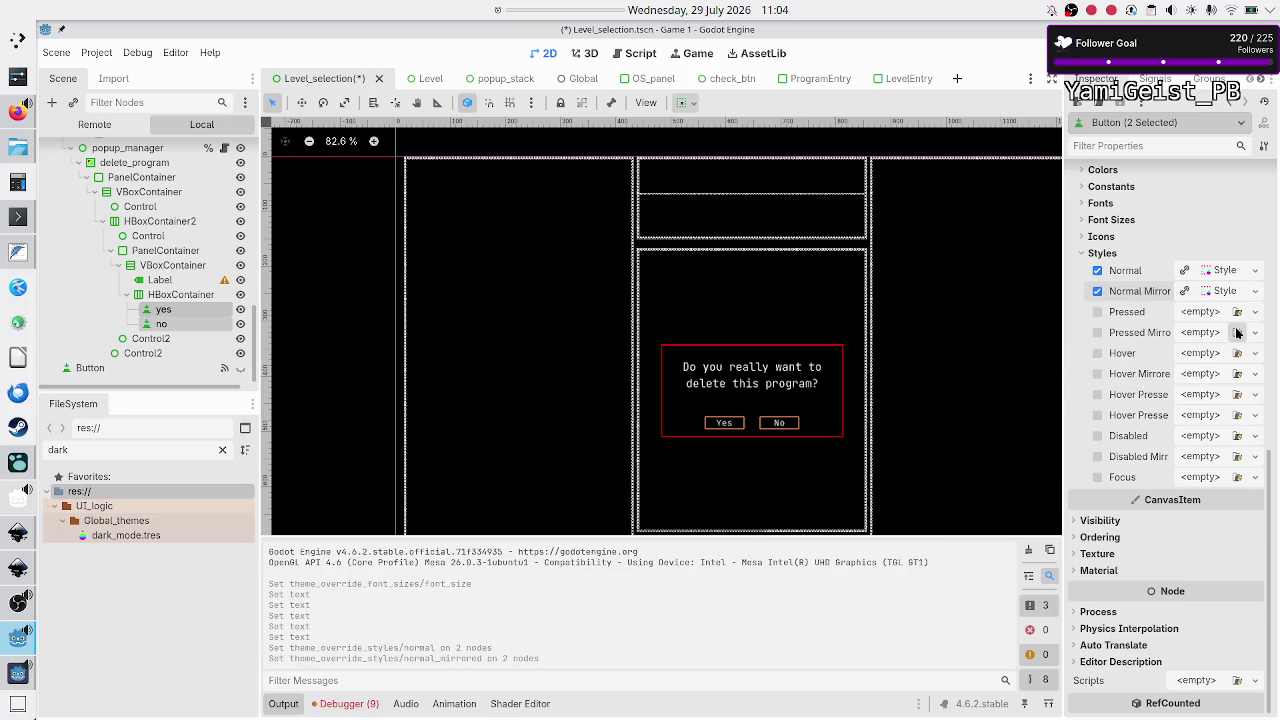
{"action": "left_click", "coordinate": [1255, 312]}
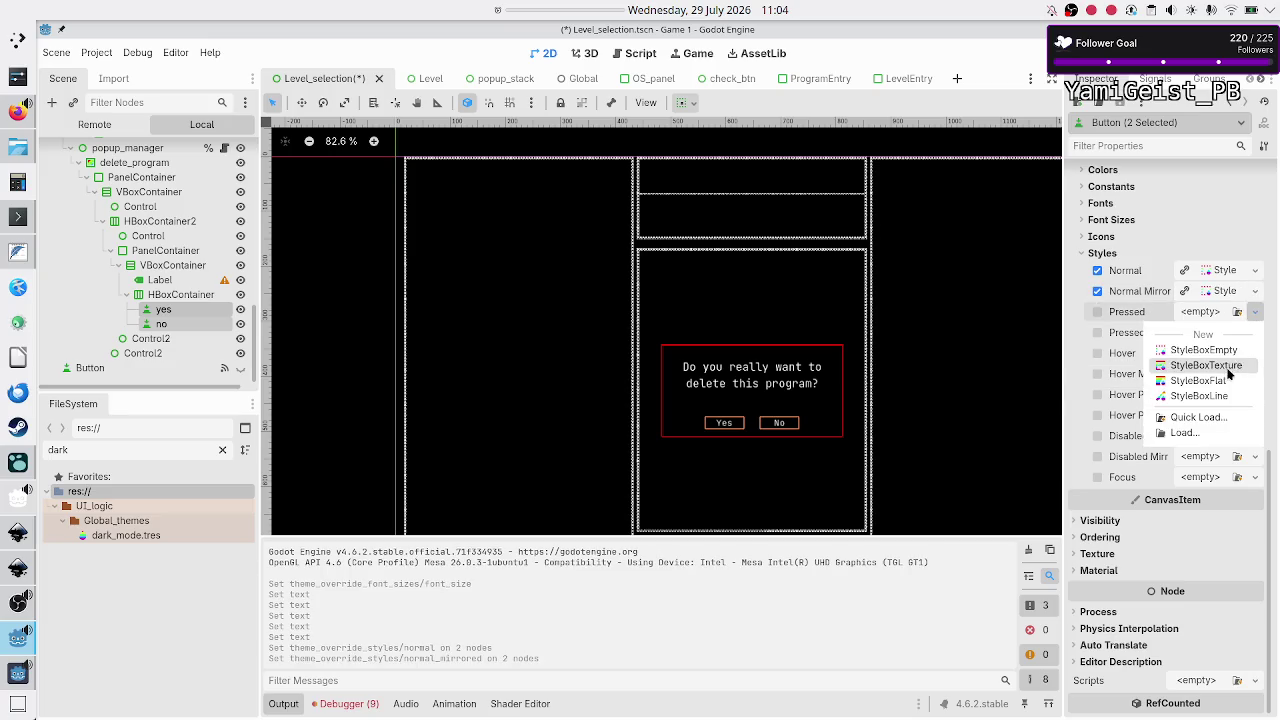
{"action": "left_click", "coordinate": [1237, 350]}
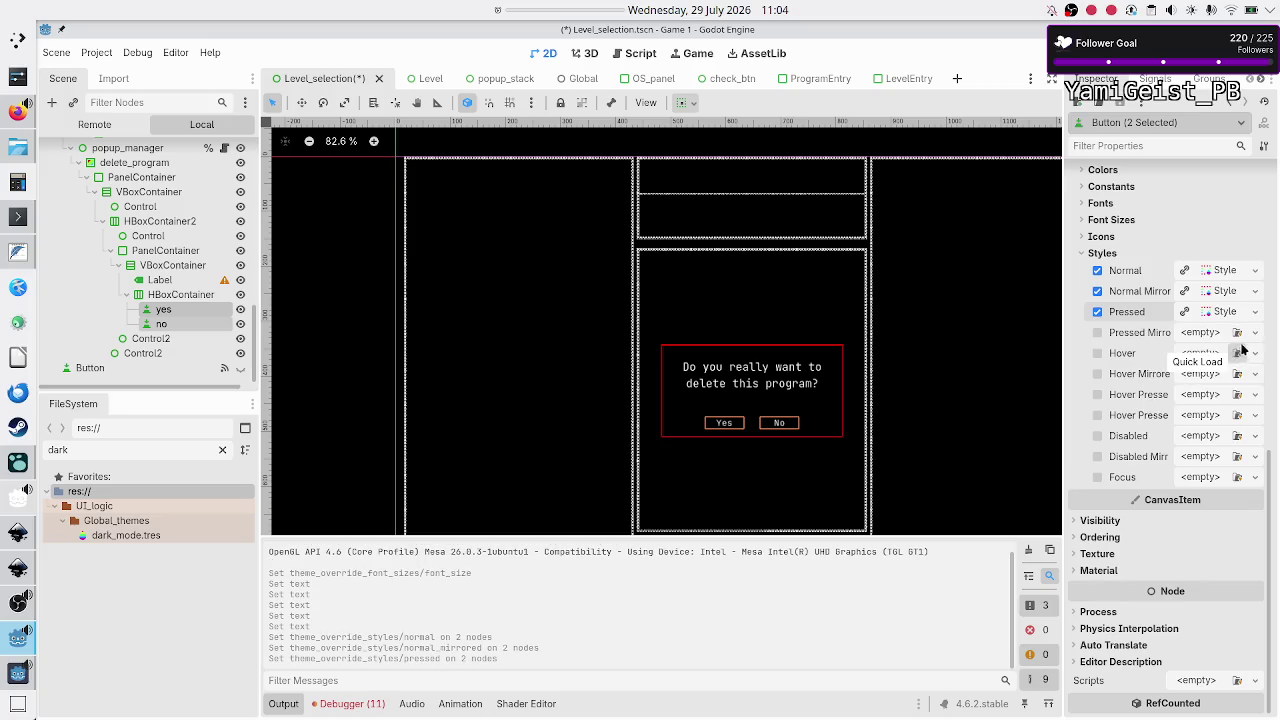
{"action": "left_click", "coordinate": [1255, 332]}
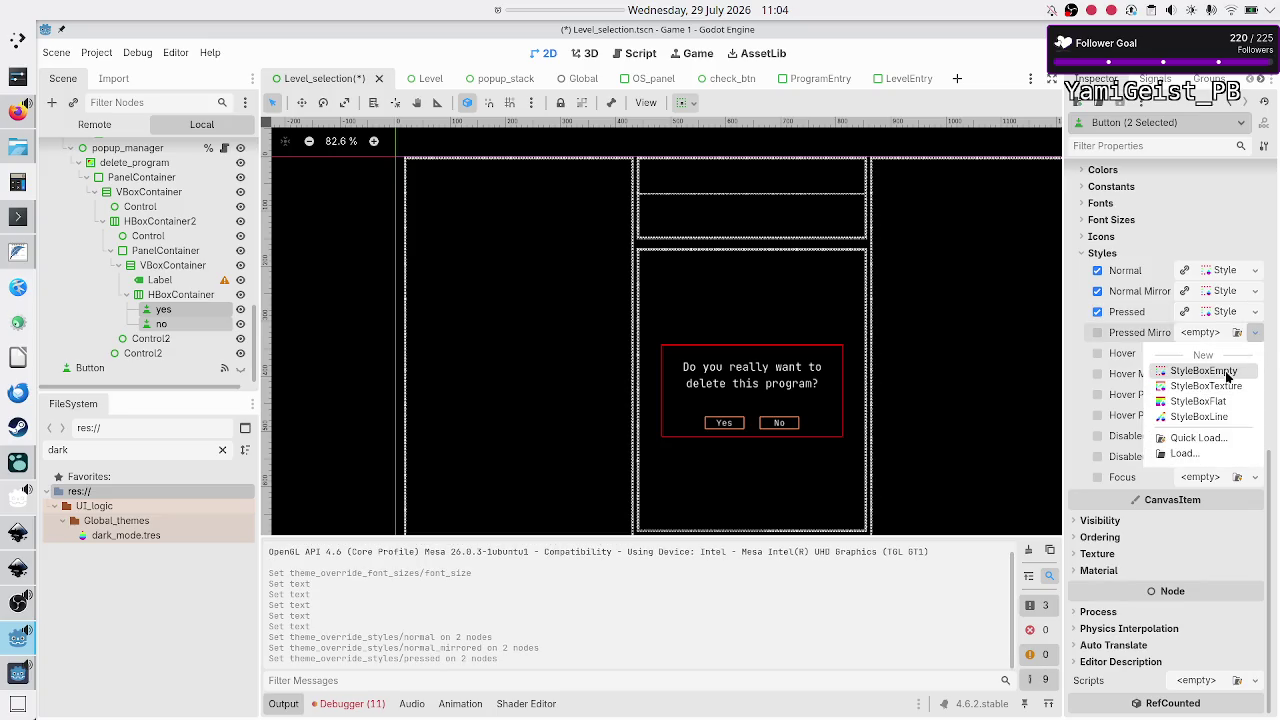
{"action": "left_click", "coordinate": [1203, 371]}
Step: Assign new styles to Hover, Hover Mirrored, Hover Pressed and Hover Pressed Mirrored
{"action": "left_click", "coordinate": [1254, 355]}
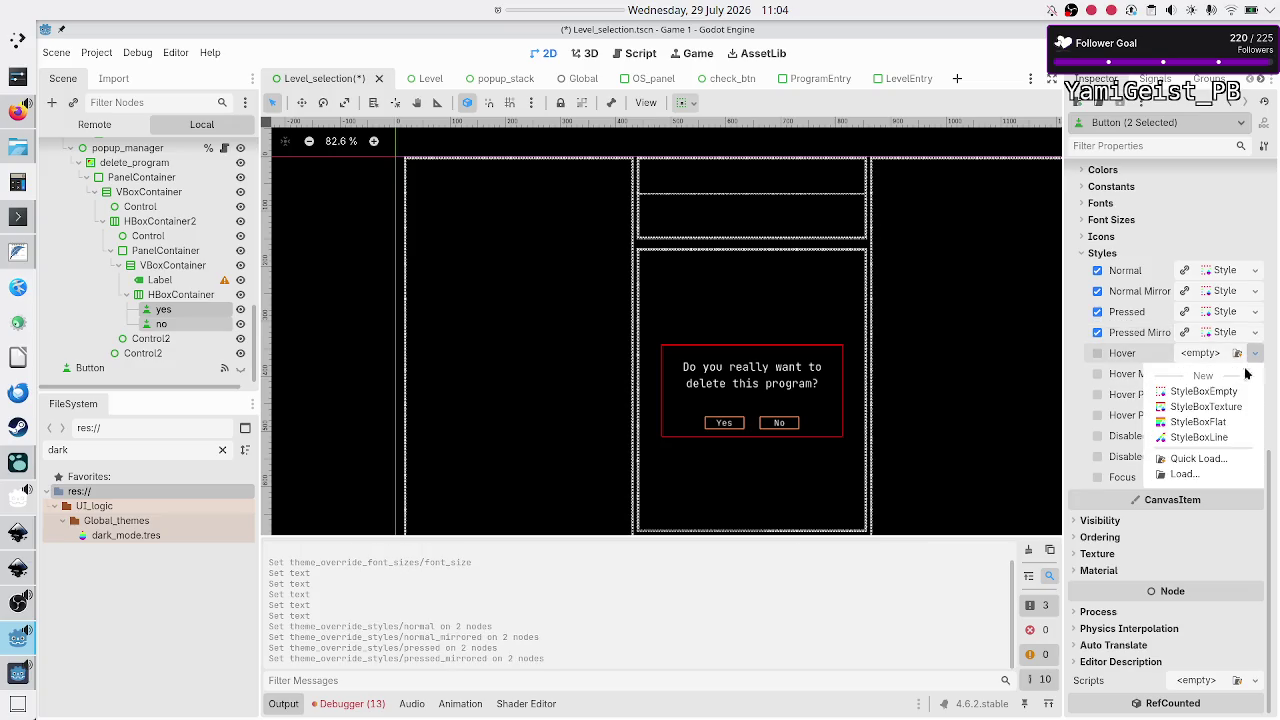
{"action": "left_click", "coordinate": [1210, 392]}
{"action": "left_click", "coordinate": [1255, 374]}
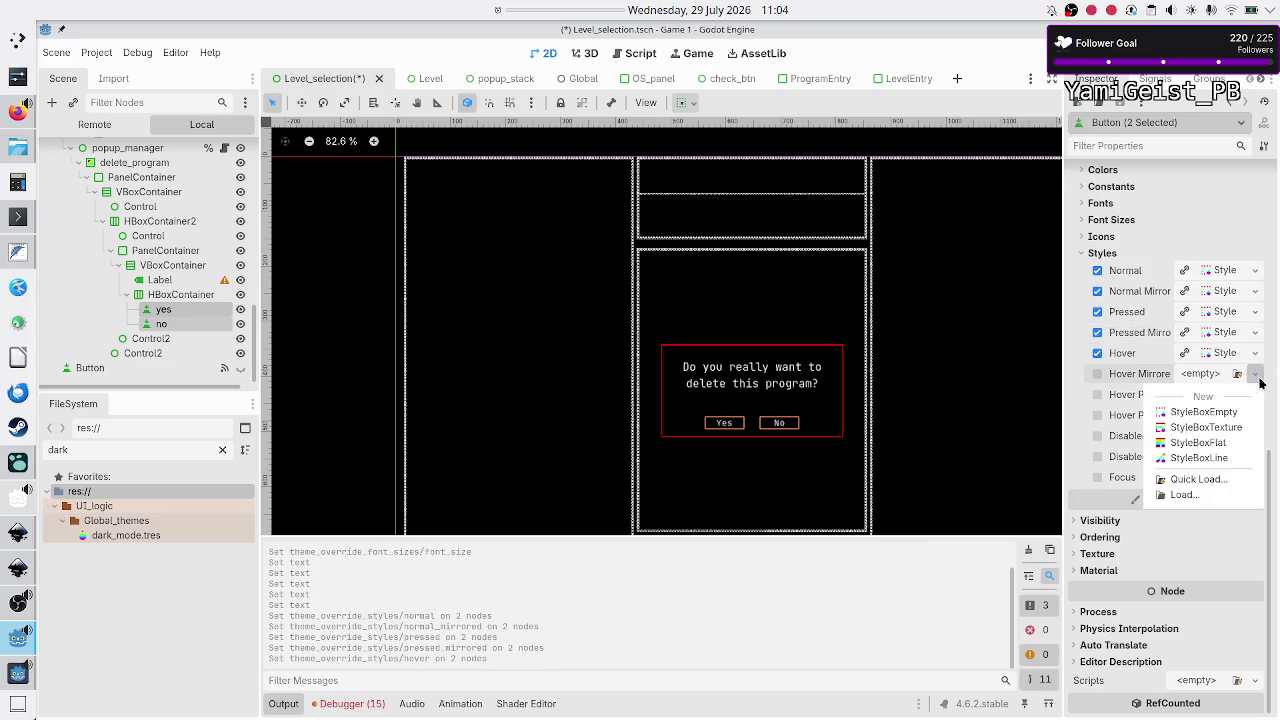
{"action": "left_click", "coordinate": [1203, 408]}
{"action": "left_click", "coordinate": [1255, 395]}
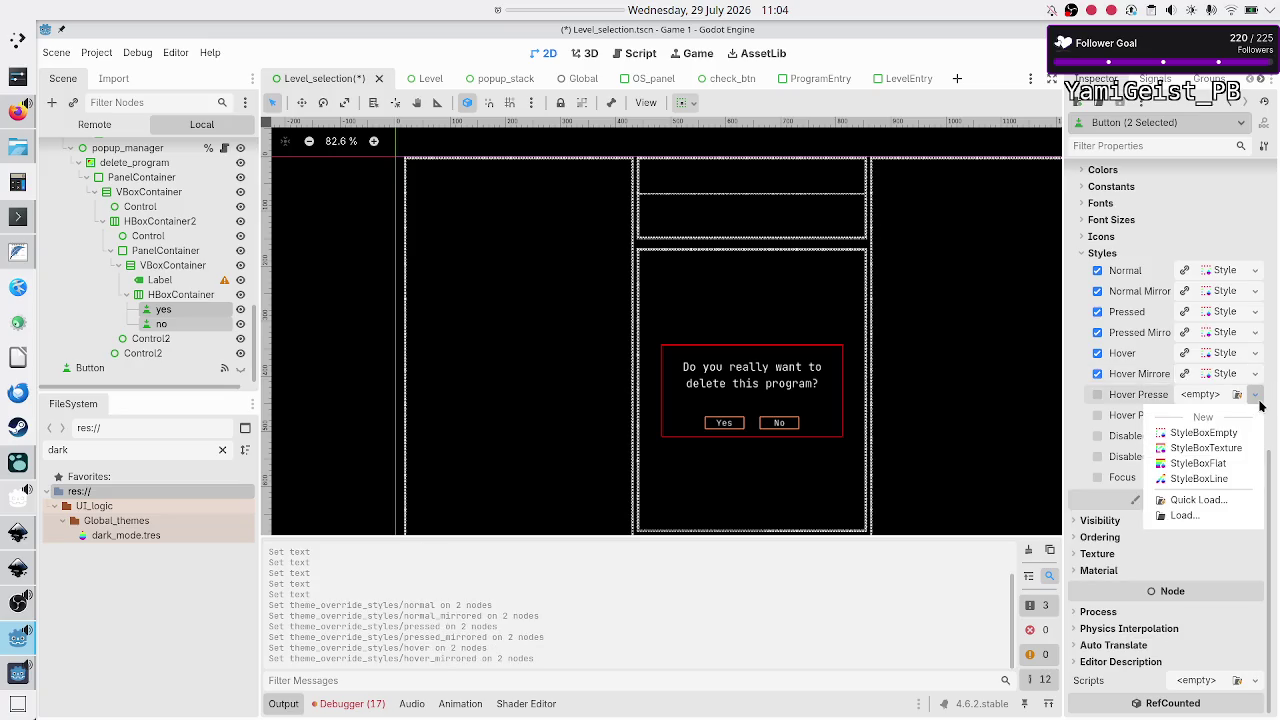
{"action": "left_click", "coordinate": [1222, 437]}
{"action": "left_click", "coordinate": [1255, 415]}
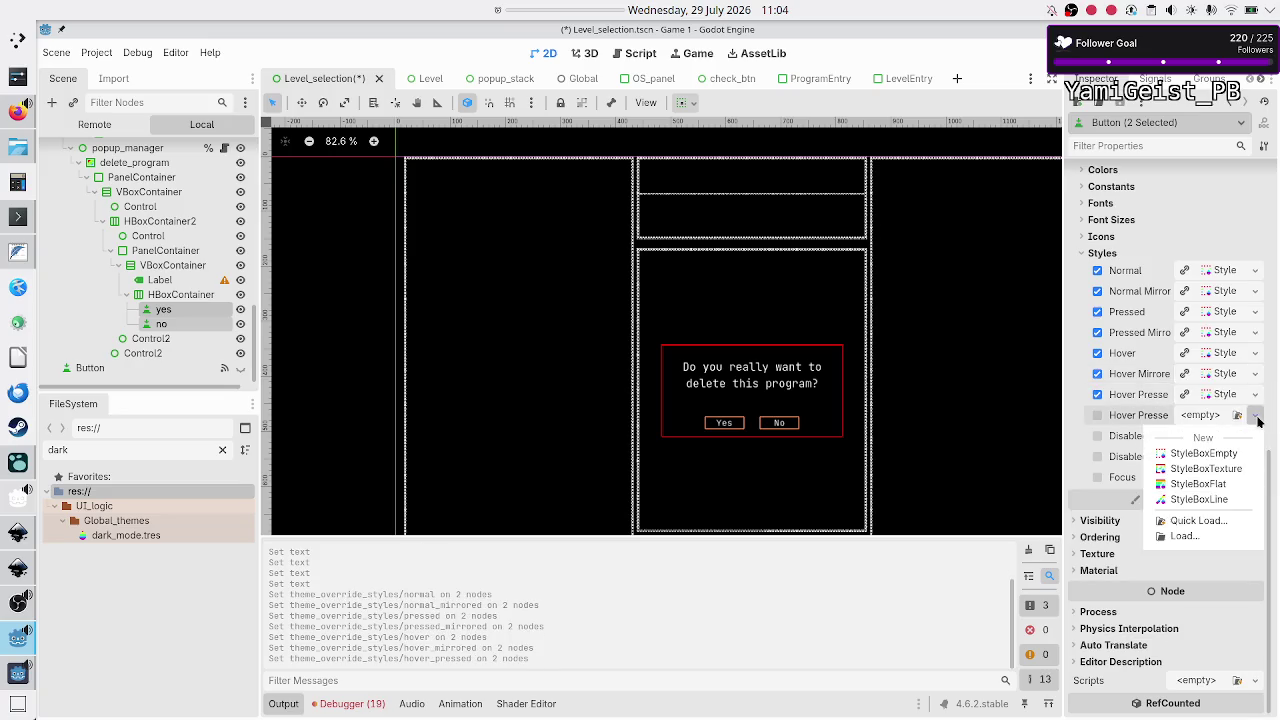
{"action": "left_click", "coordinate": [1215, 455]}
Step: Assign styles to the Disabled, Disabled Mirrored and Focus states
{"action": "left_click", "coordinate": [1255, 436]}
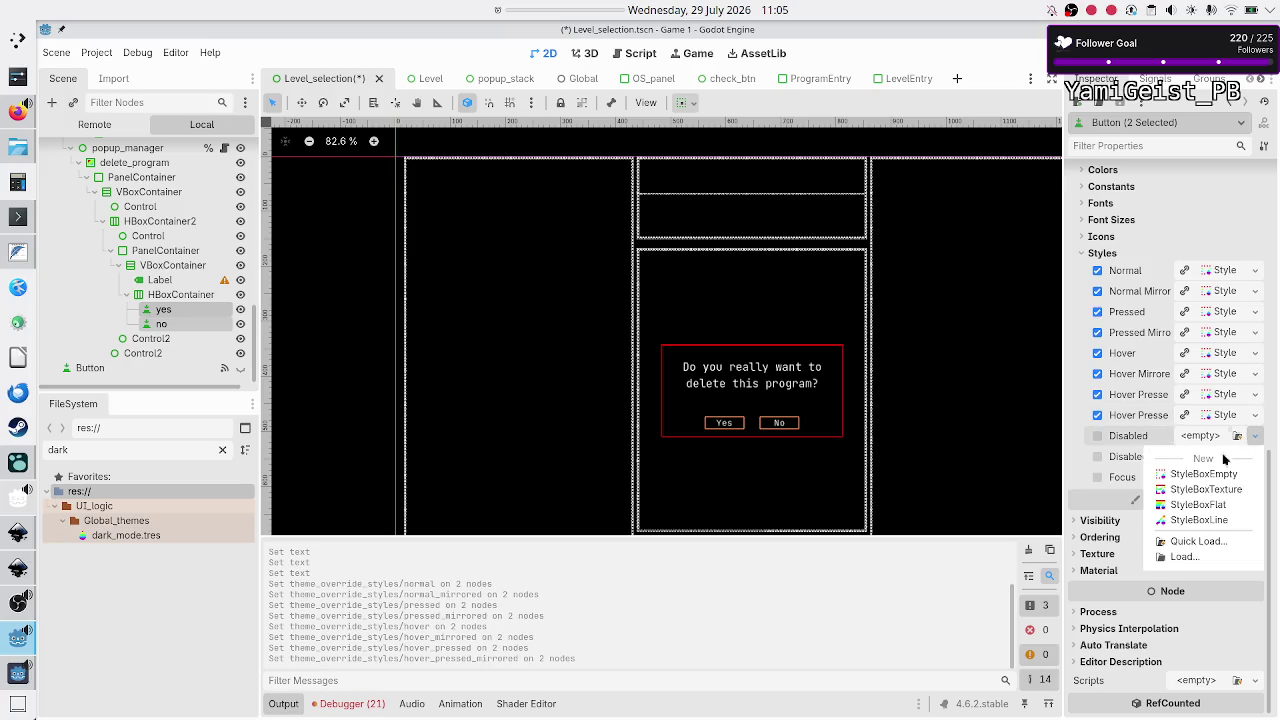
{"action": "left_click", "coordinate": [1200, 476]}
{"action": "left_click", "coordinate": [1256, 457]}
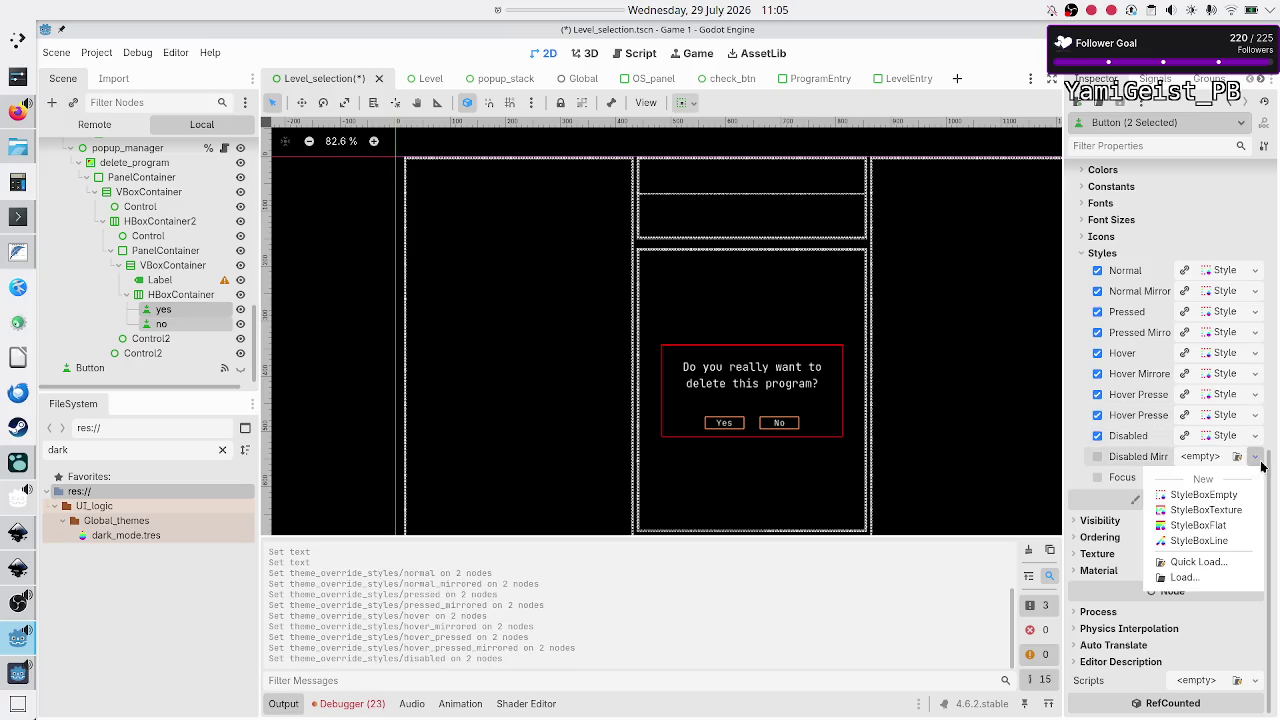
{"action": "left_click", "coordinate": [1194, 492]}
{"action": "left_click", "coordinate": [1253, 477]}
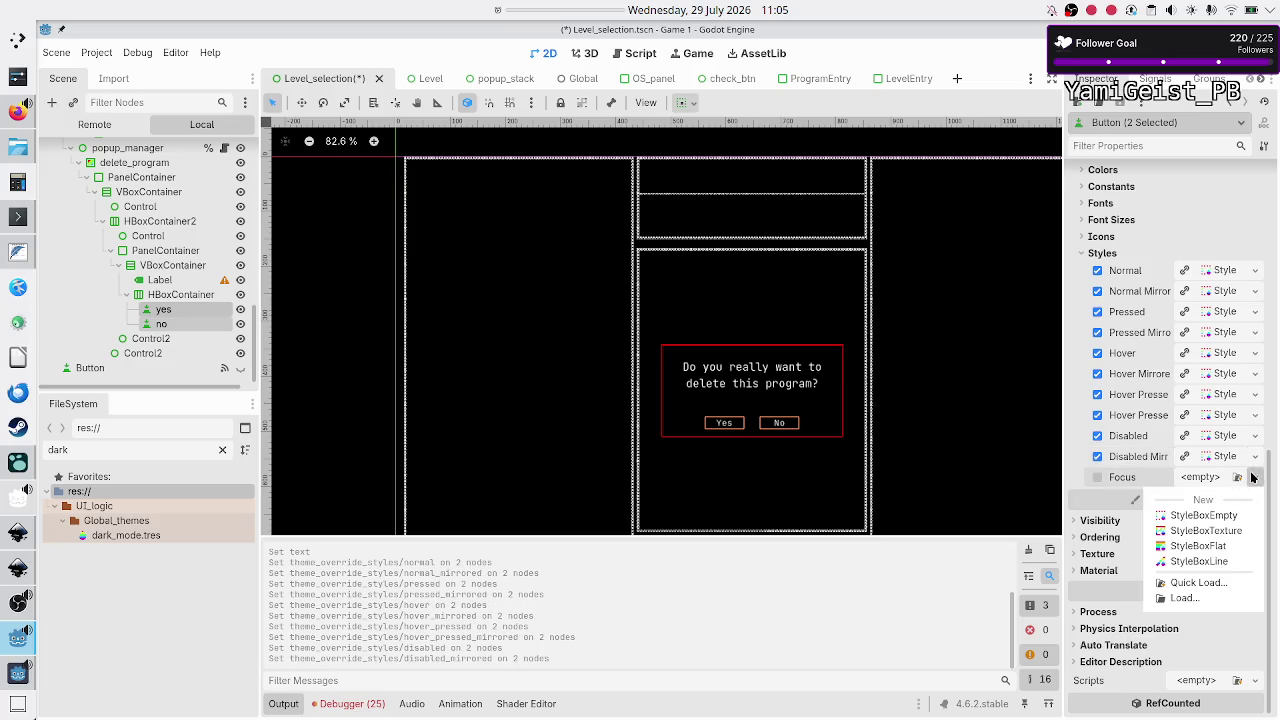
{"action": "left_click", "coordinate": [1202, 514]}
{"action": "scroll", "coordinate": [1200, 509], "scroll_direction": "up", "scroll_amount": 5}
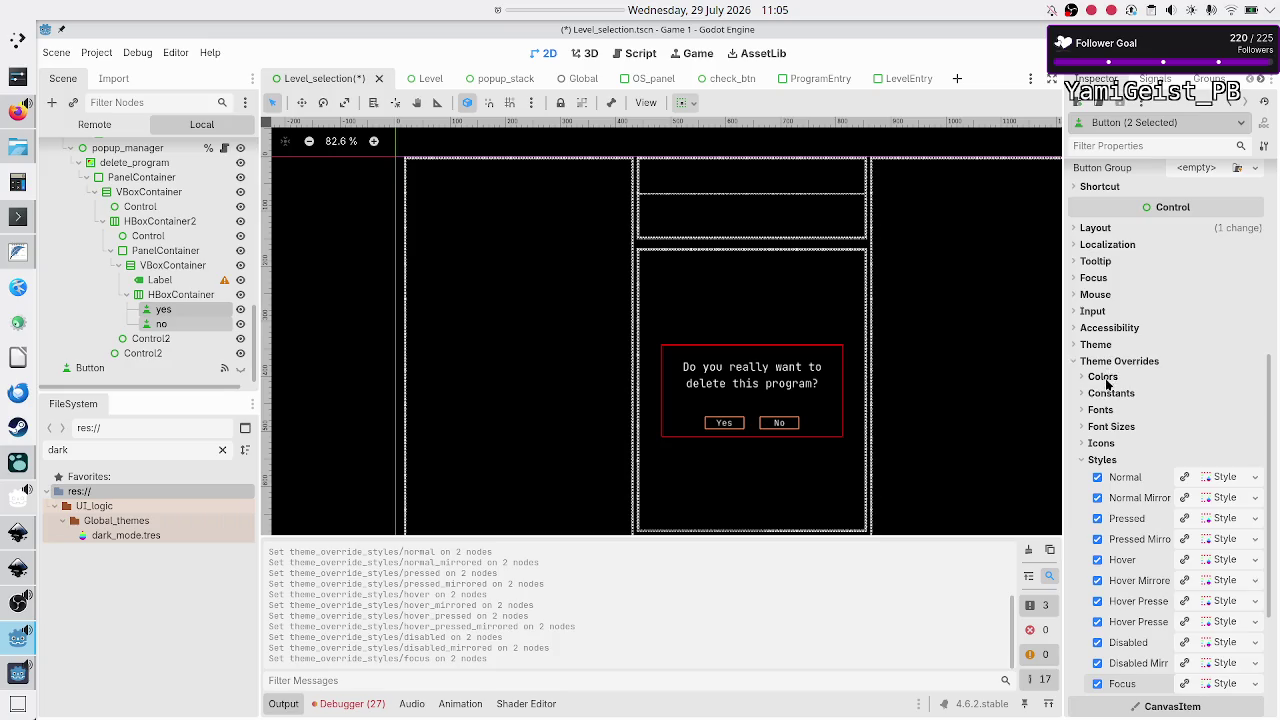
Step: Set the Yes and No buttons' font size override to 24 px and reveal their colour overrides
{"action": "left_click", "coordinate": [1110, 427]}
{"action": "left_click", "coordinate": [1215, 448]}
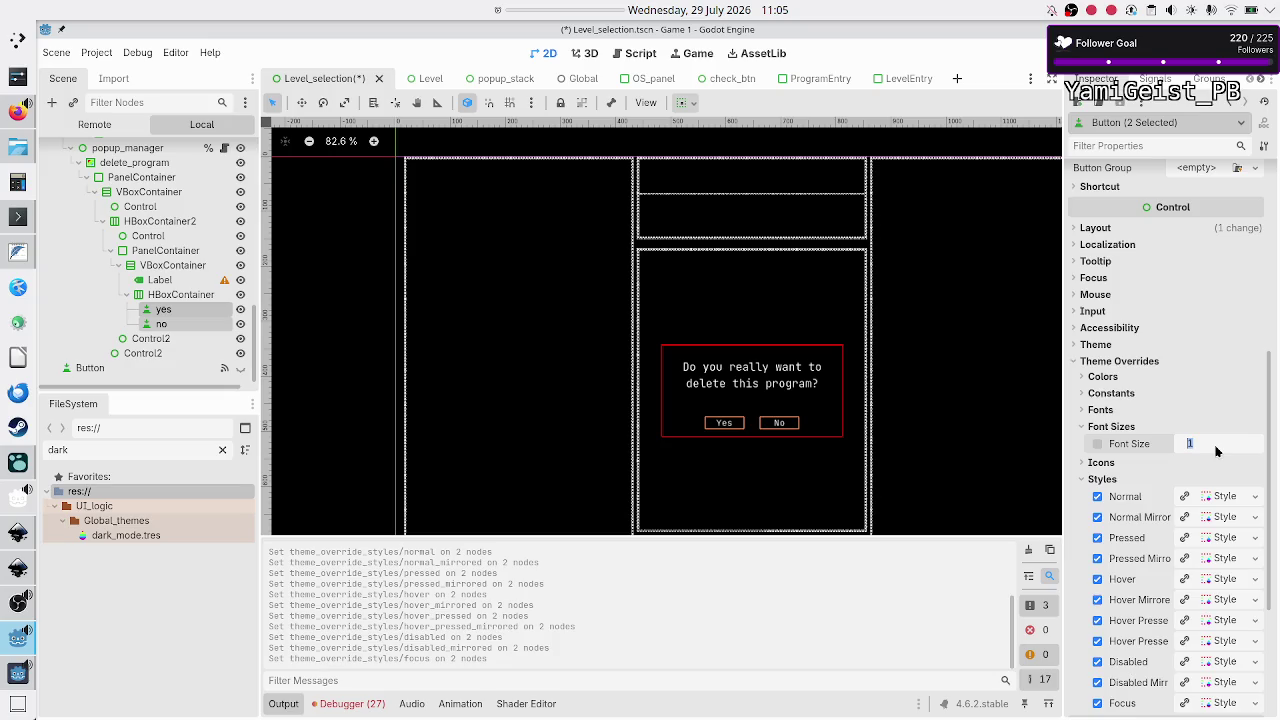
{"action": "type", "text": "24"}
{"action": "key", "text": "Return"}
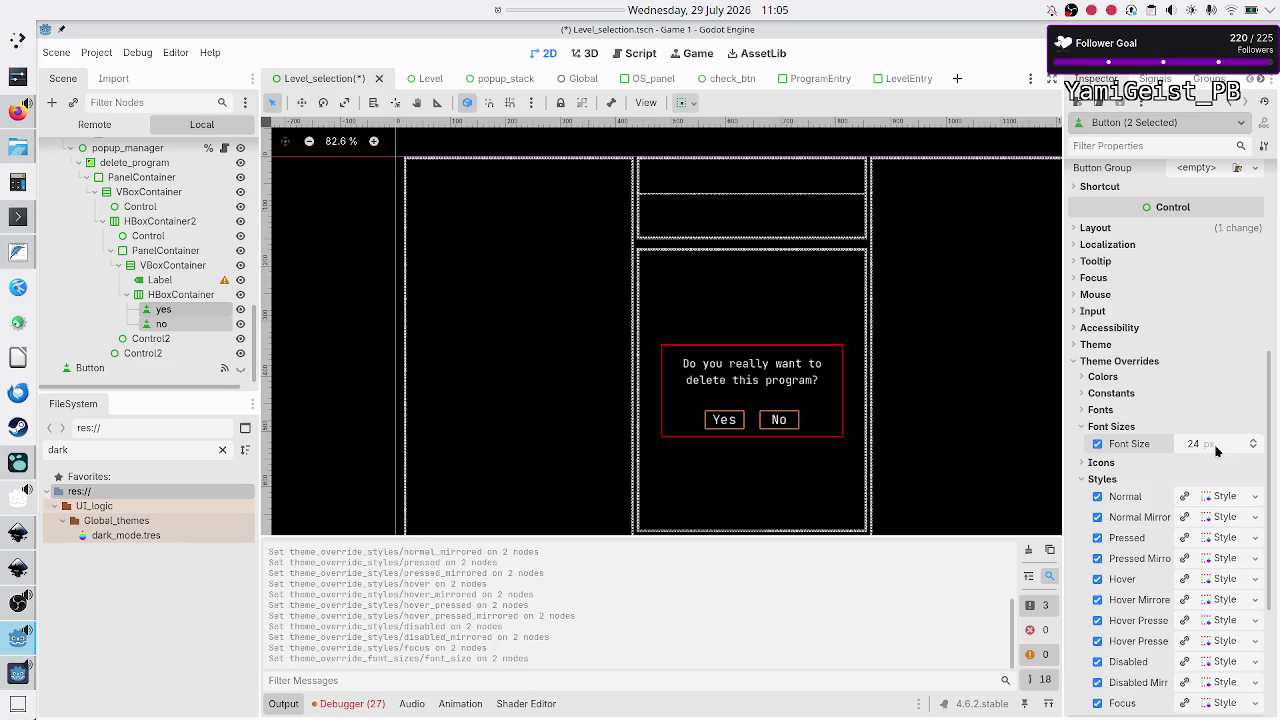
{"action": "left_click", "coordinate": [1117, 377]}
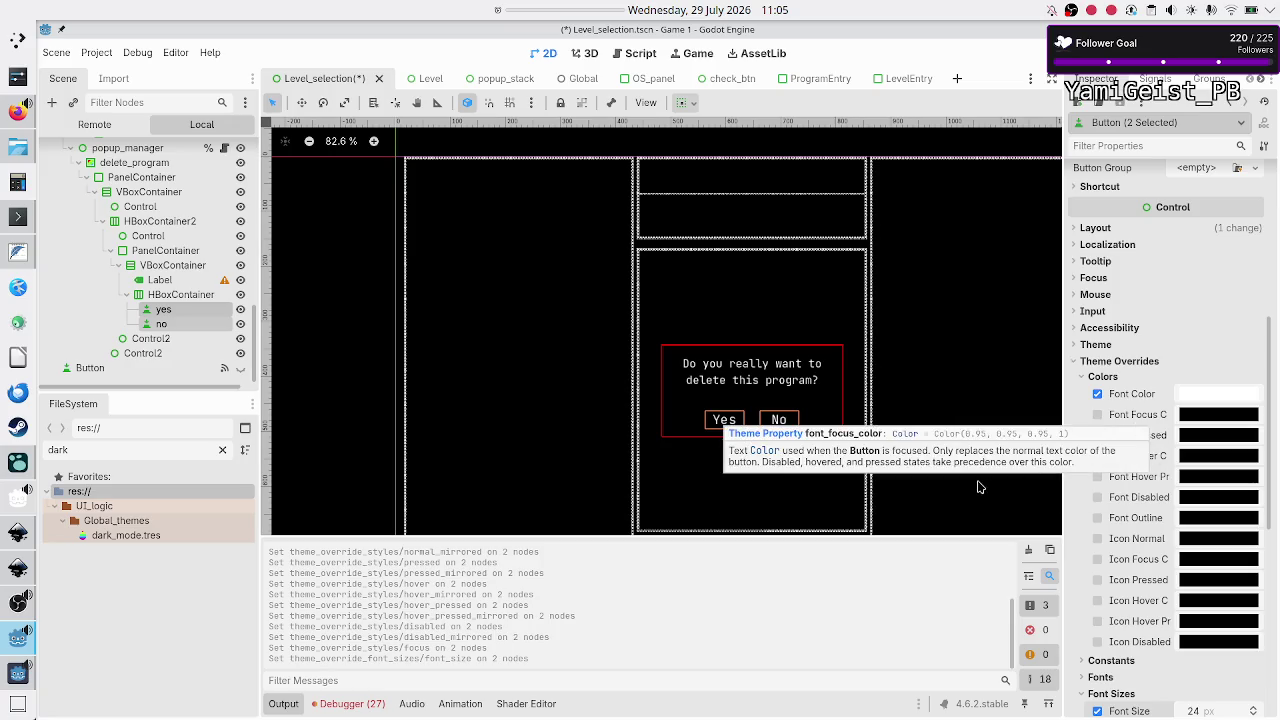
{"action": "scroll", "coordinate": [157, 222], "scroll_direction": "up", "scroll_amount": 5}
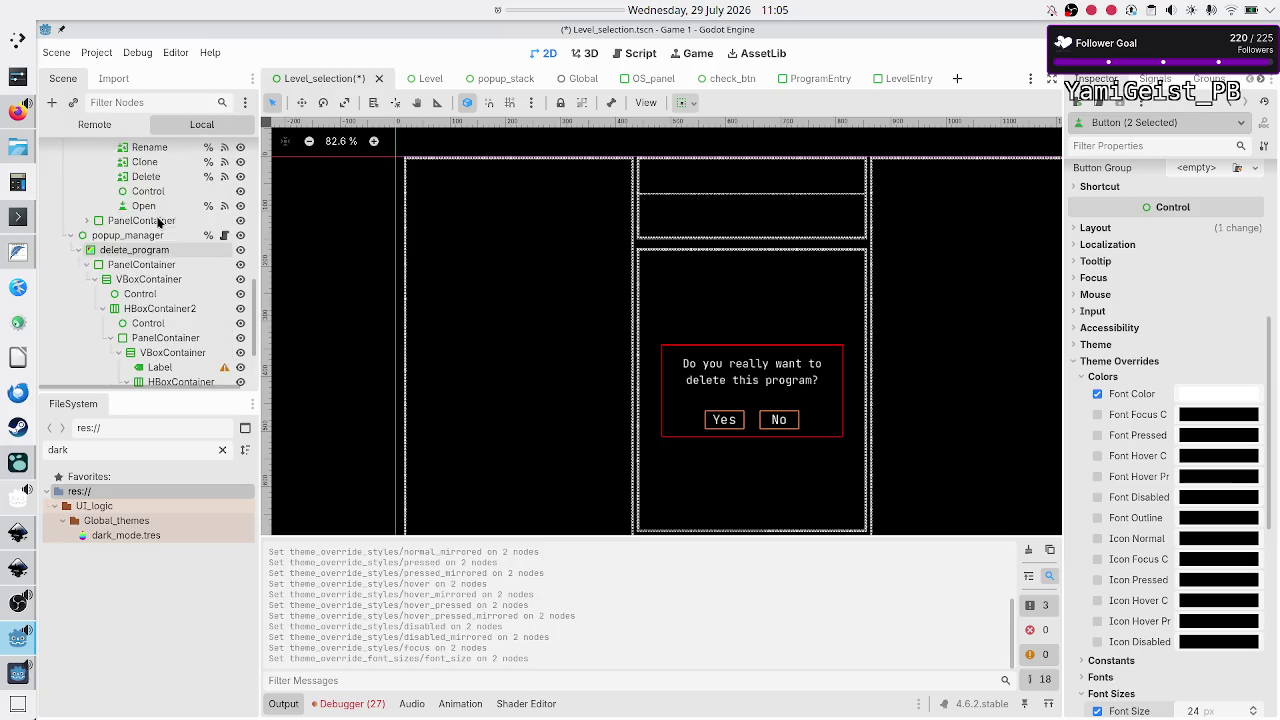
Step: Select the Open button and expand its Theme Overrides colours to reveal the yellow focus and hover font colours
{"action": "left_click", "coordinate": [152, 236]}
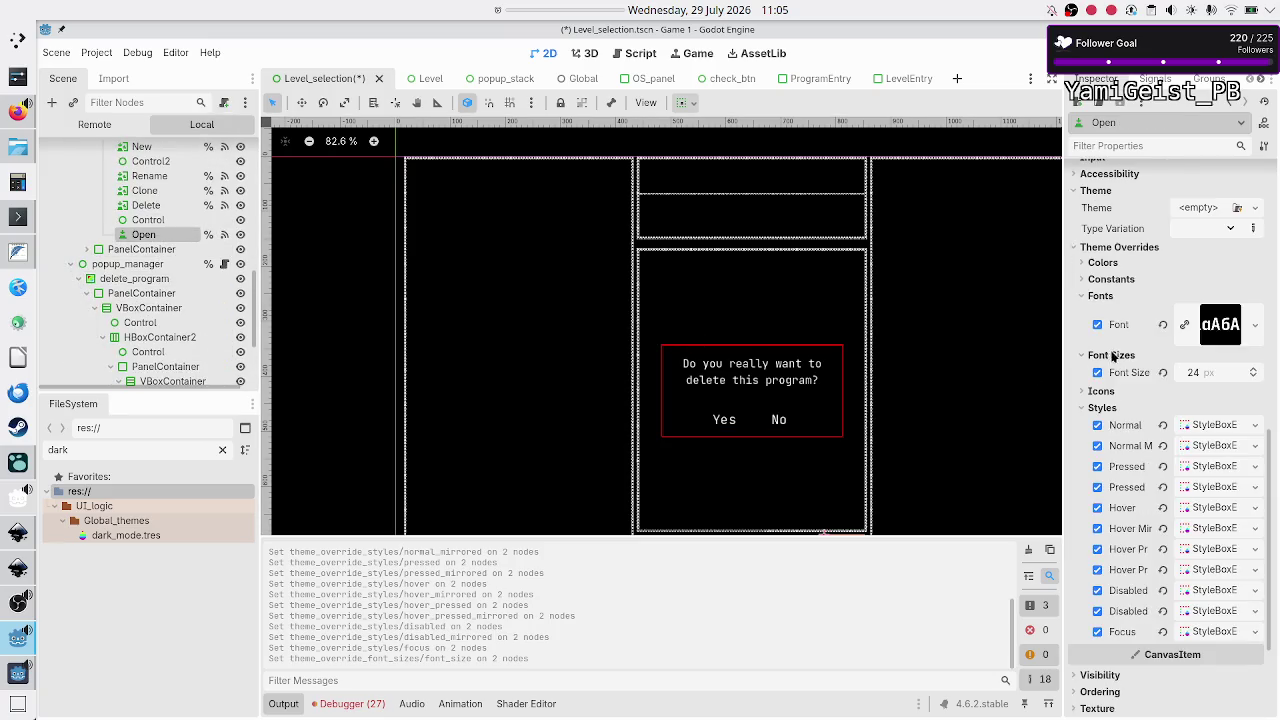
{"action": "left_click", "coordinate": [1104, 263]}
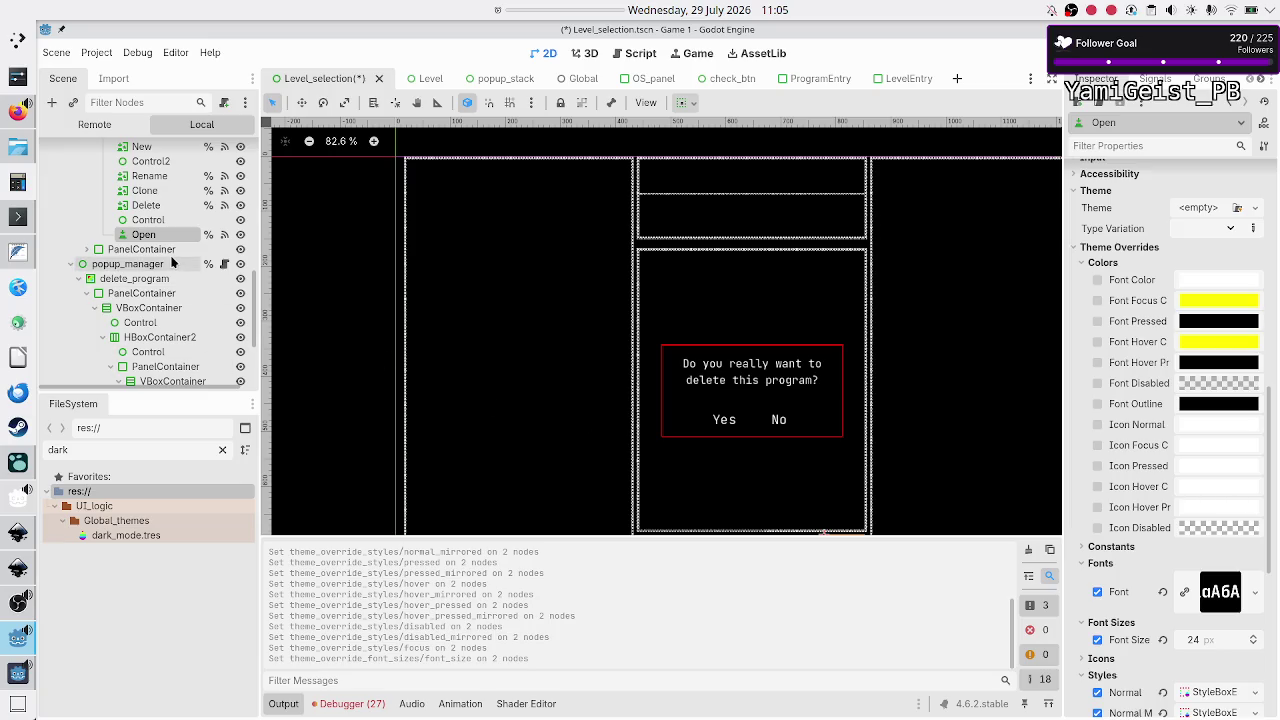
{"action": "scroll", "coordinate": [165, 327], "scroll_direction": "down", "scroll_amount": 4}
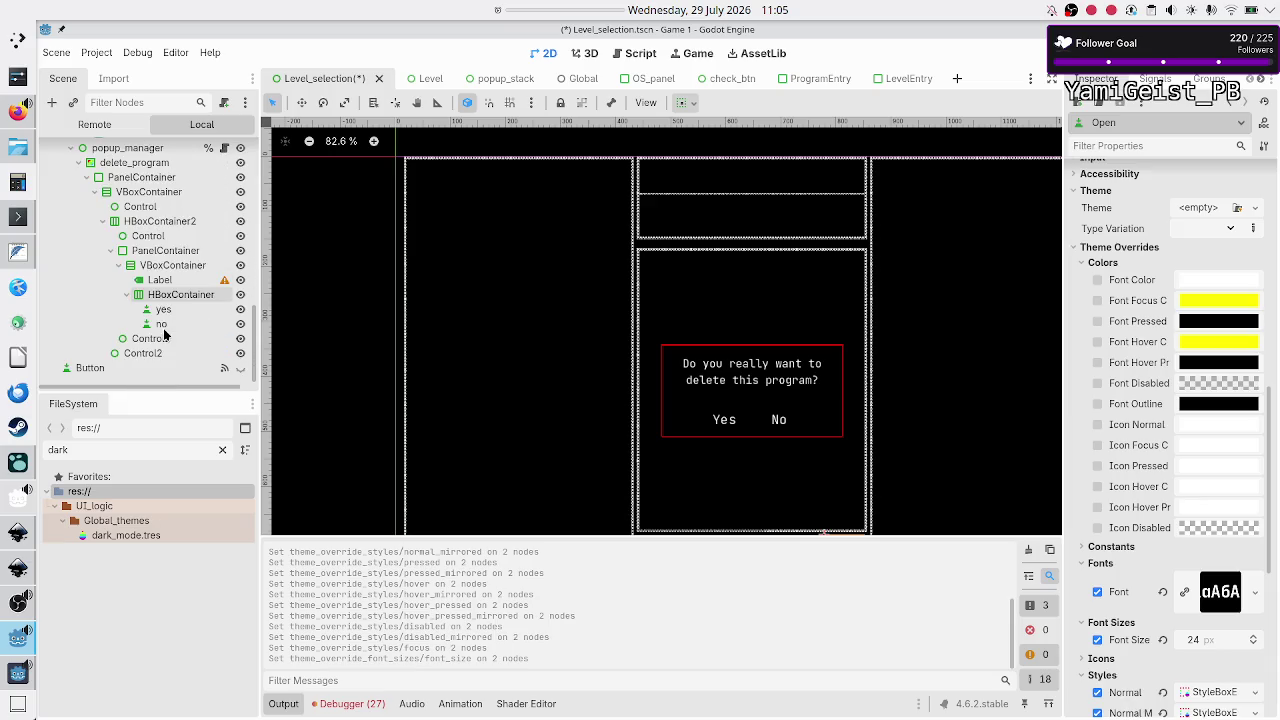
Step: Select the yes and no buttons together and expand their Theme Overrides colours
{"action": "left_click", "coordinate": [185, 309]}
{"action": "left_click", "coordinate": [182, 324], "text": "ctrl"}
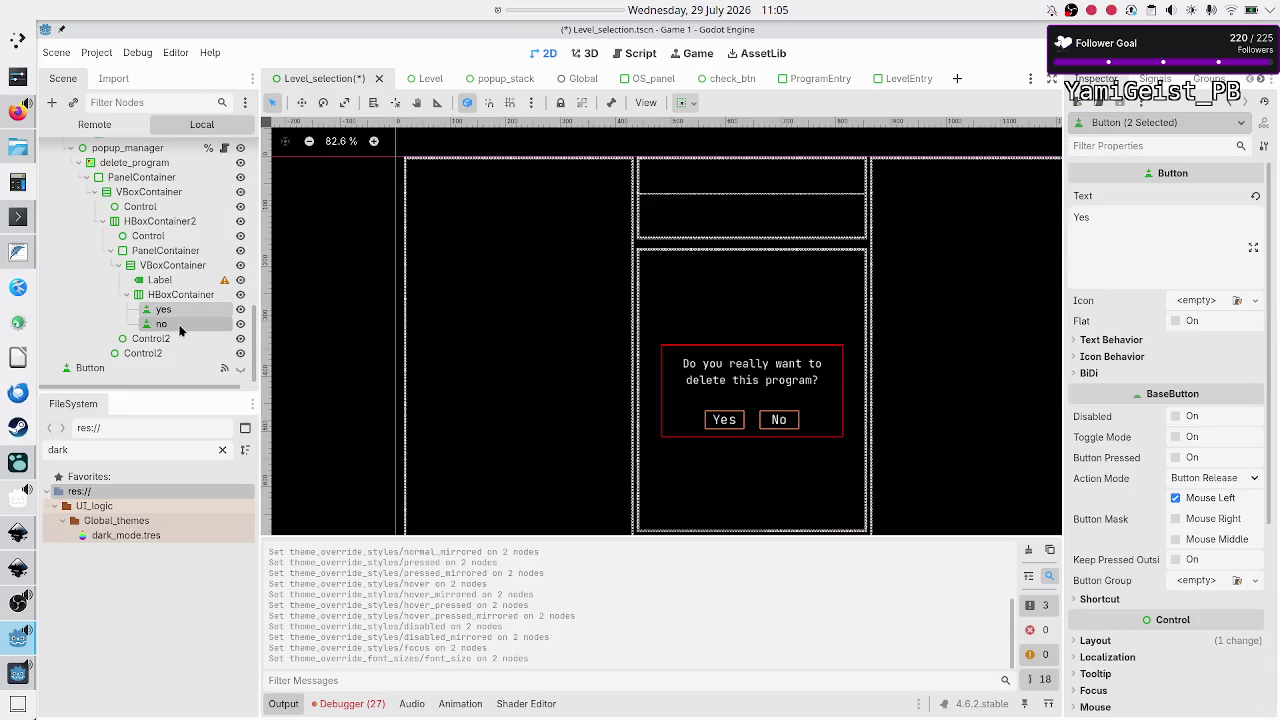
{"action": "scroll", "coordinate": [1150, 503], "scroll_direction": "down", "scroll_amount": 5}
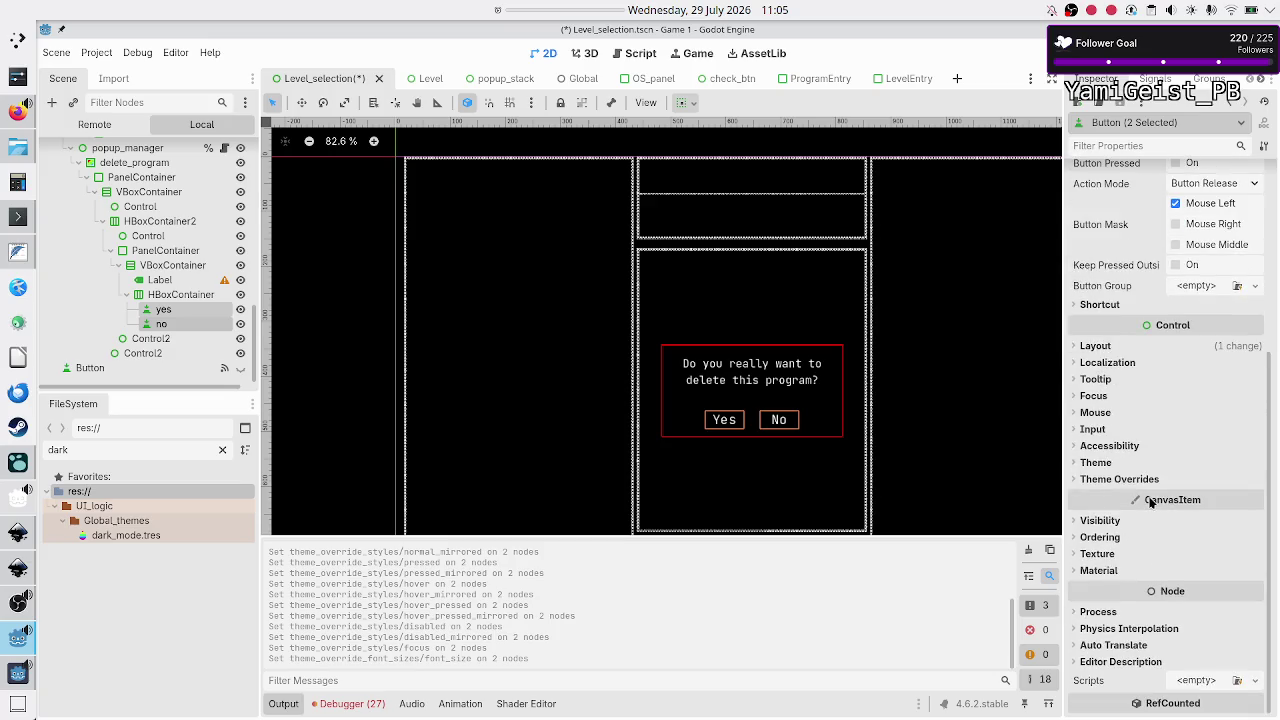
{"action": "left_click", "coordinate": [1104, 480]}
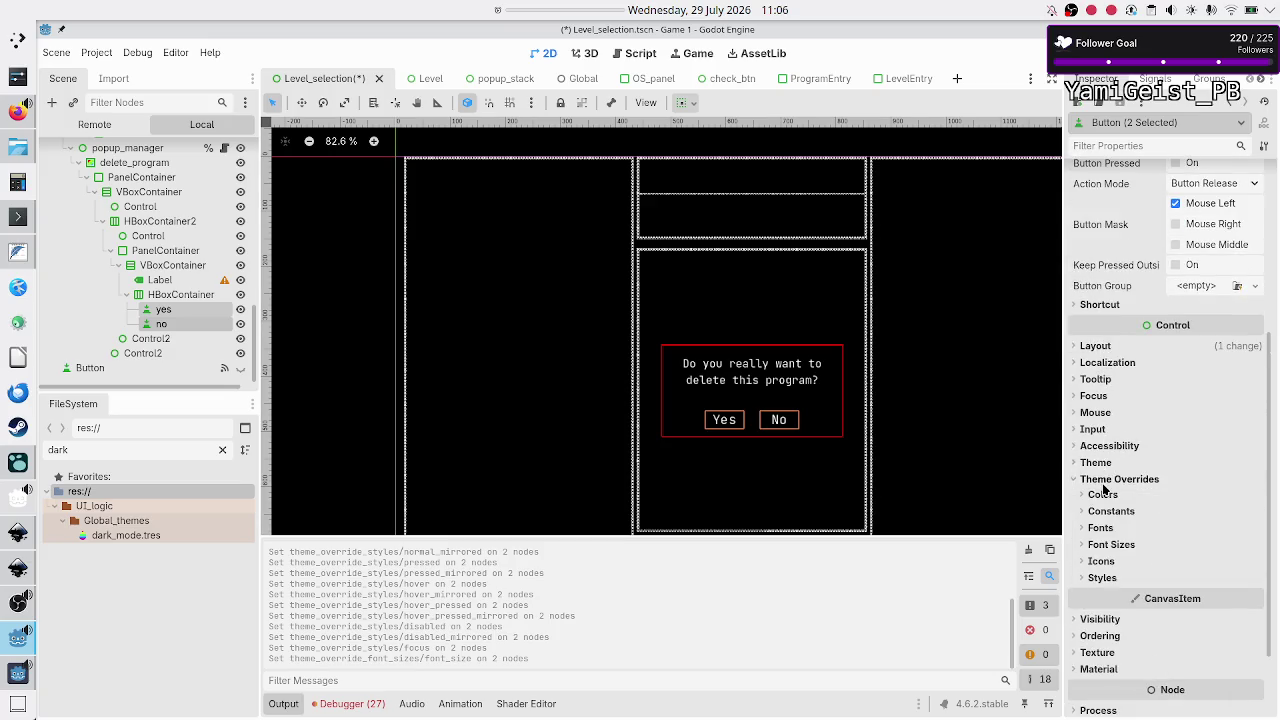
{"action": "left_click", "coordinate": [1104, 492]}
{"action": "scroll", "coordinate": [1100, 500], "scroll_direction": "down", "scroll_amount": 5}
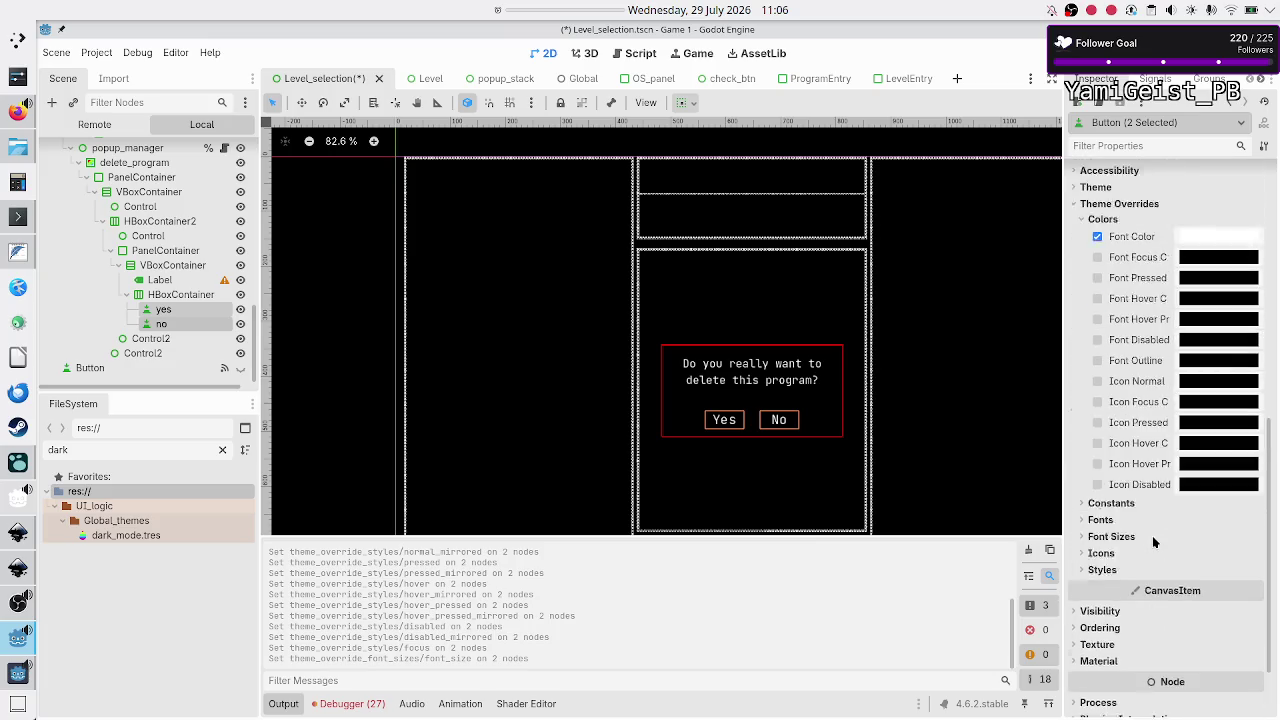
{"action": "scroll", "coordinate": [1153, 541], "scroll_direction": "up", "scroll_amount": 3}
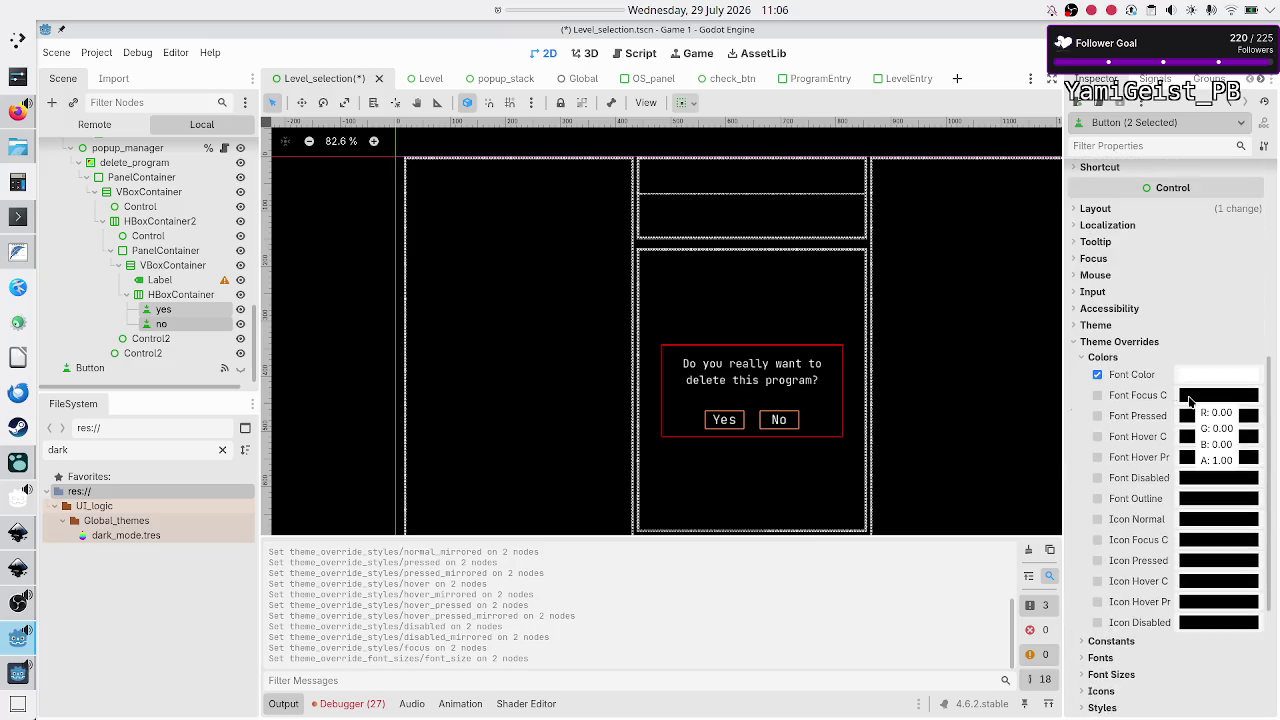
Step: Select the Open button to compare its focus and hover colour overrides
{"action": "left_click", "coordinate": [154, 207]}
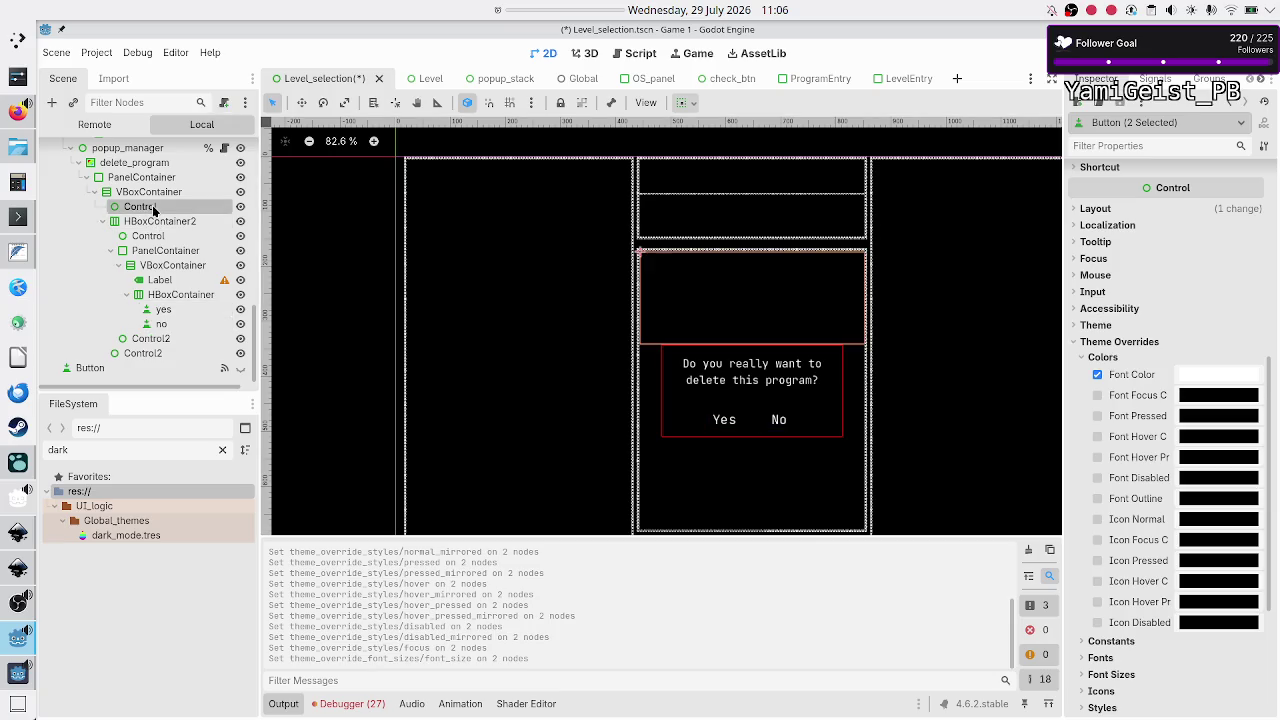
{"action": "scroll", "coordinate": [154, 208], "scroll_direction": "up", "scroll_amount": 2}
{"action": "left_click", "coordinate": [150, 206]}
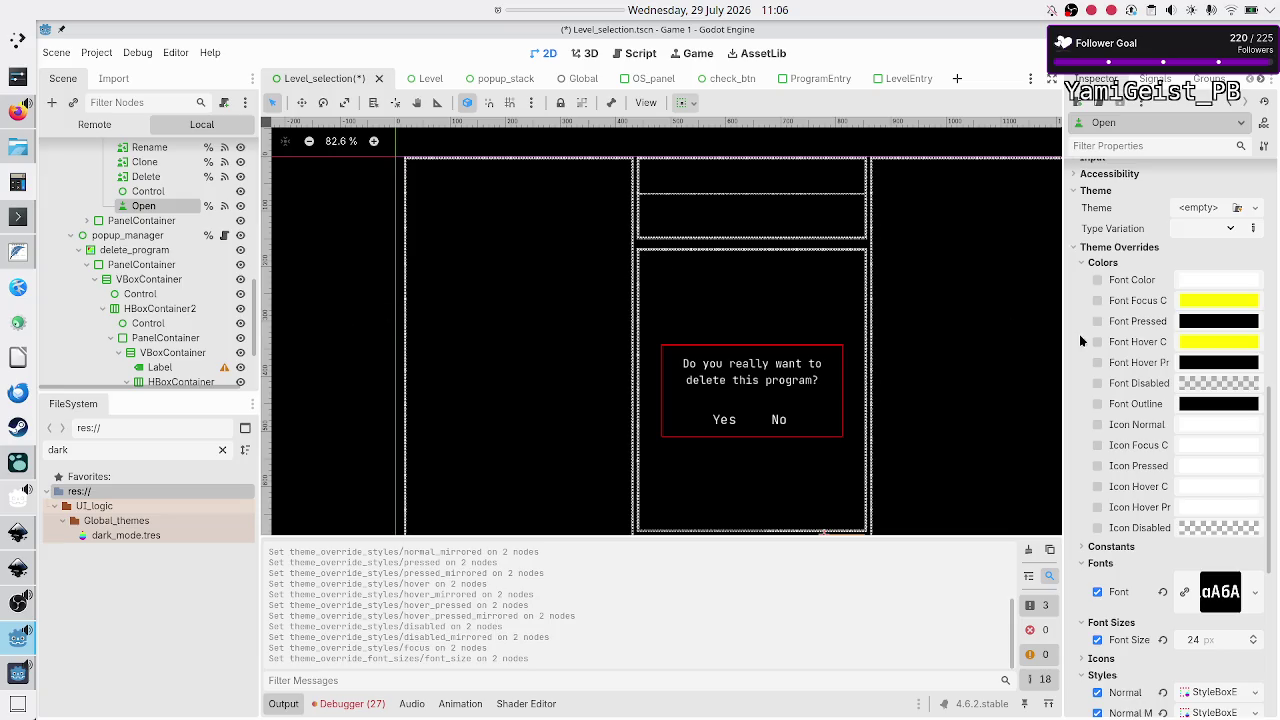
{"action": "scroll", "coordinate": [1168, 338], "scroll_direction": "up", "scroll_amount": 5}
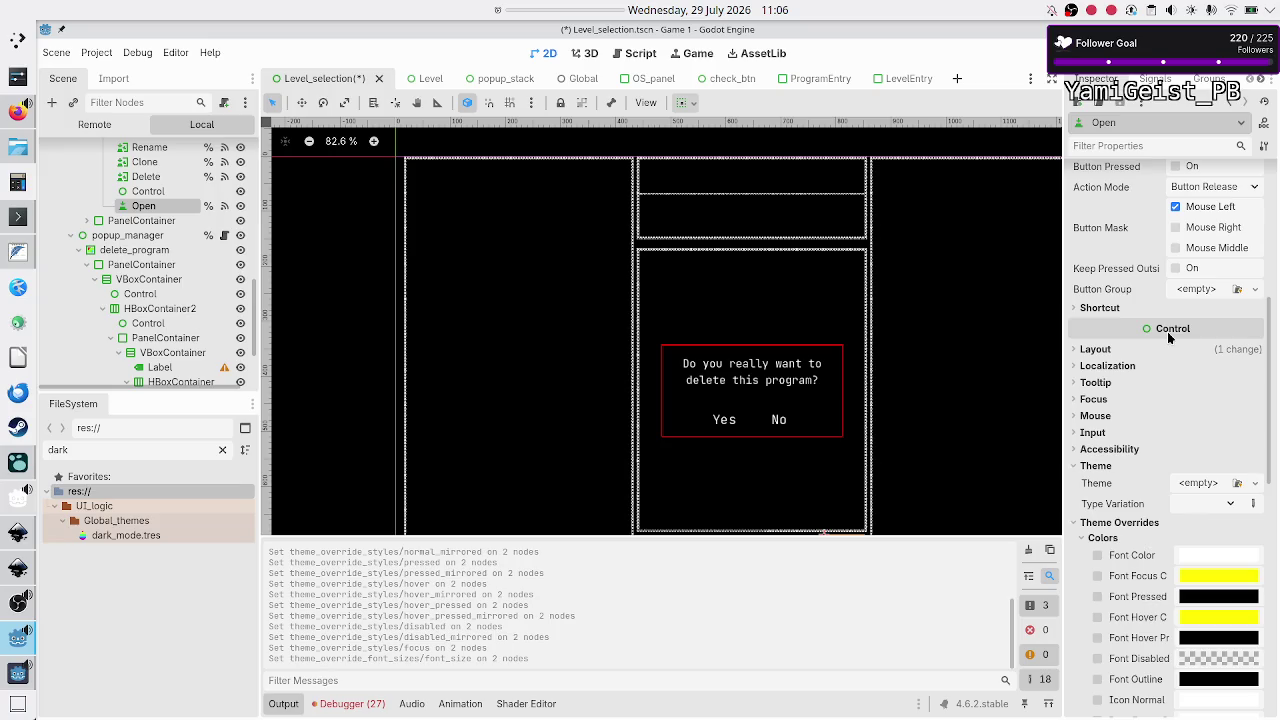
{"action": "scroll", "coordinate": [1167, 331], "scroll_direction": "down", "scroll_amount": 3}
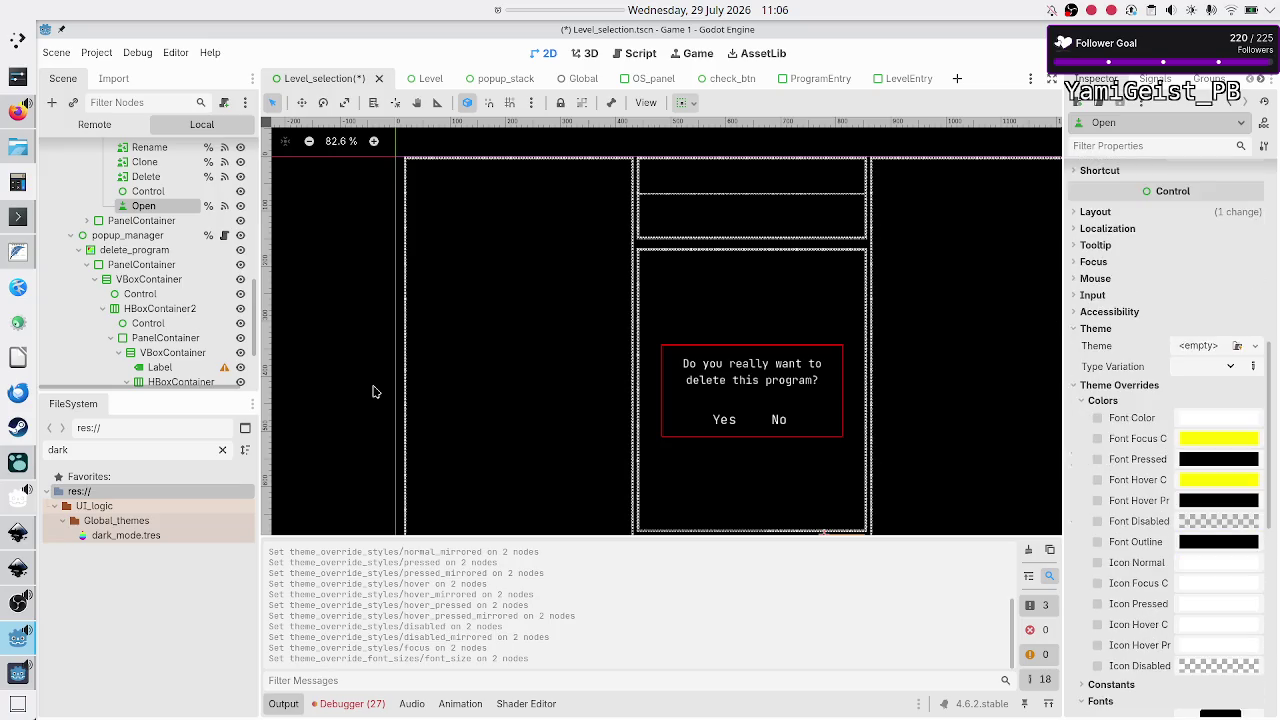
{"action": "scroll", "coordinate": [170, 345], "scroll_direction": "down", "scroll_amount": 2}
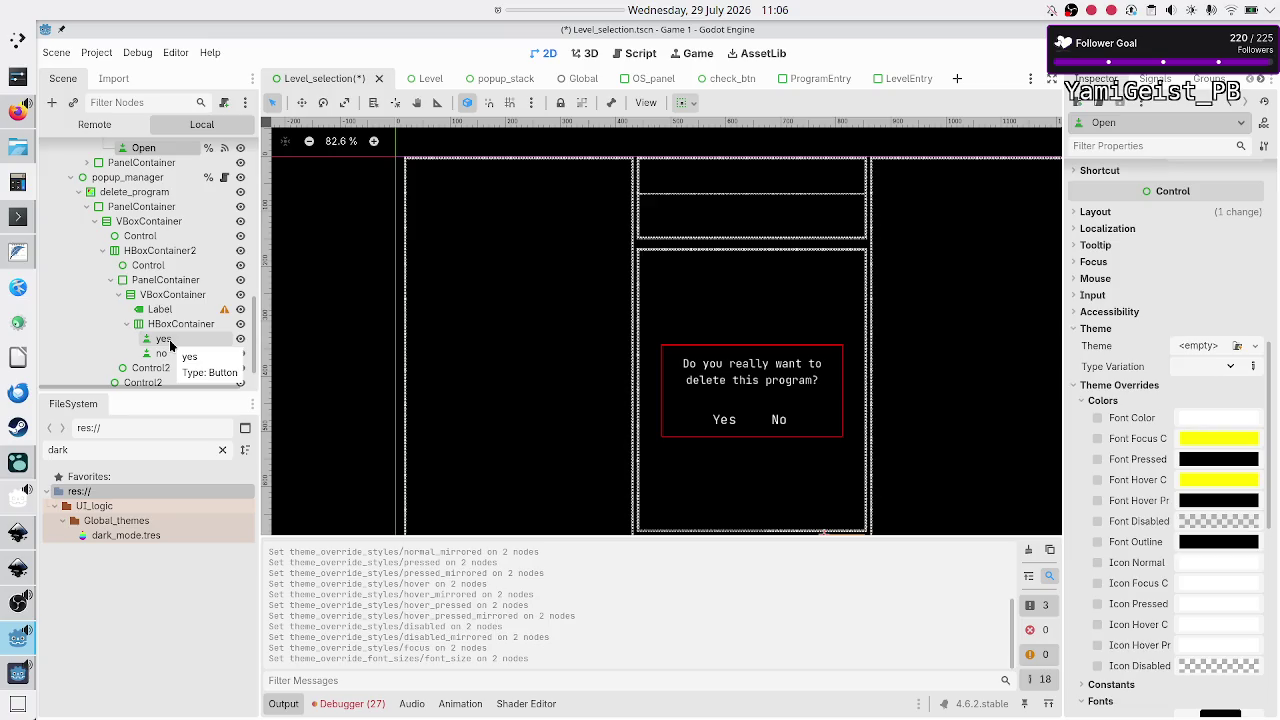
Step: Re-check the yes and no buttons' font colour overrides, then save and run the project
{"action": "left_click", "coordinate": [170, 342]}
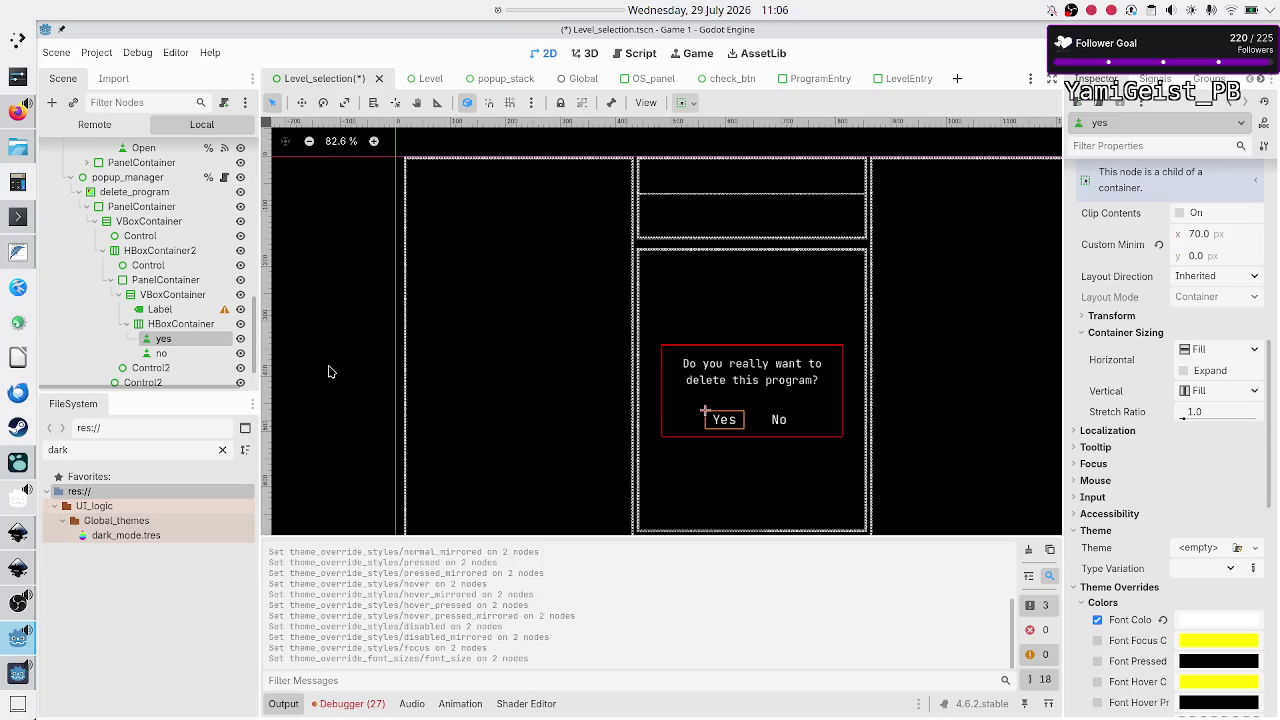
{"action": "left_click", "coordinate": [174, 354], "text": "ctrl"}
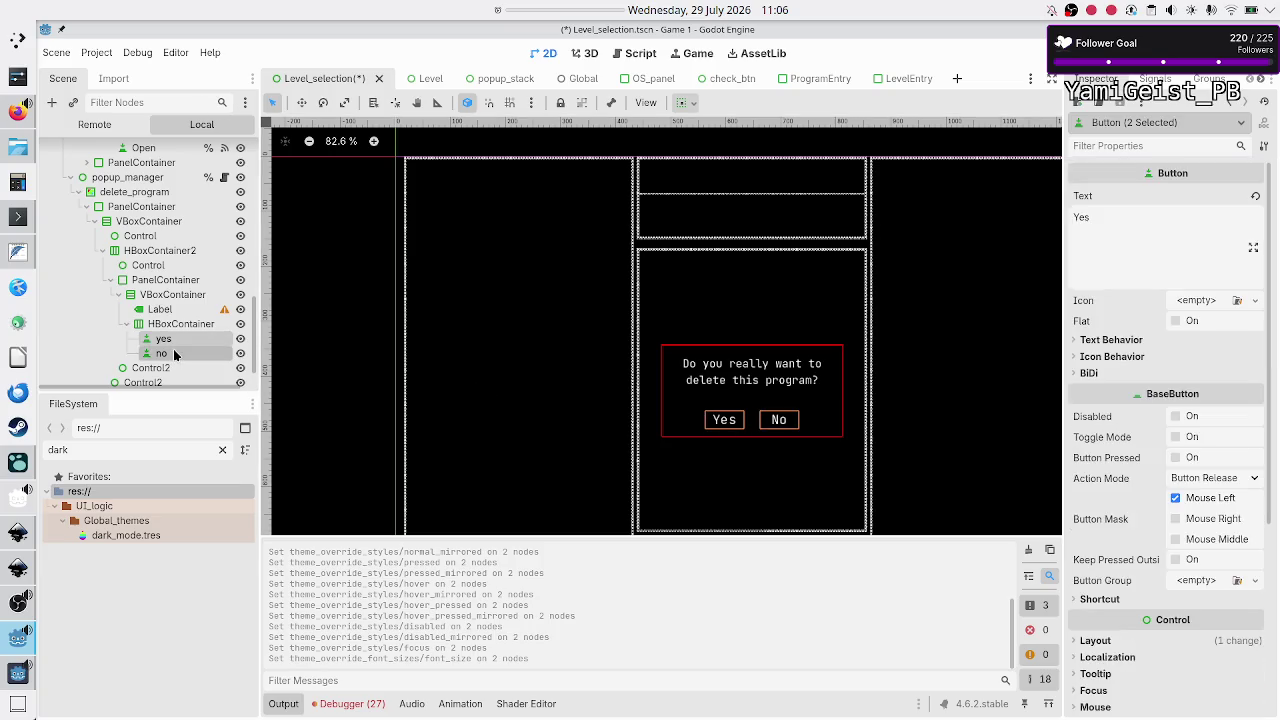
{"action": "scroll", "coordinate": [1095, 390], "scroll_direction": "down", "scroll_amount": 5}
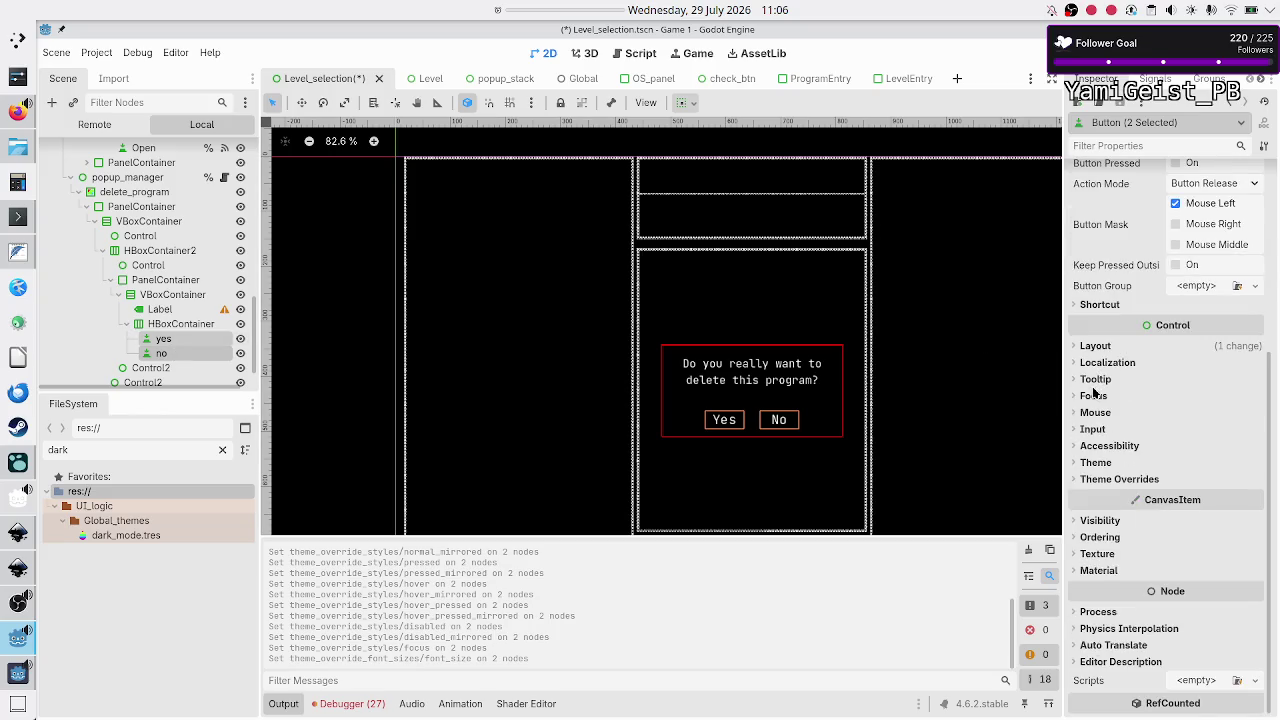
{"action": "left_click", "coordinate": [1132, 483]}
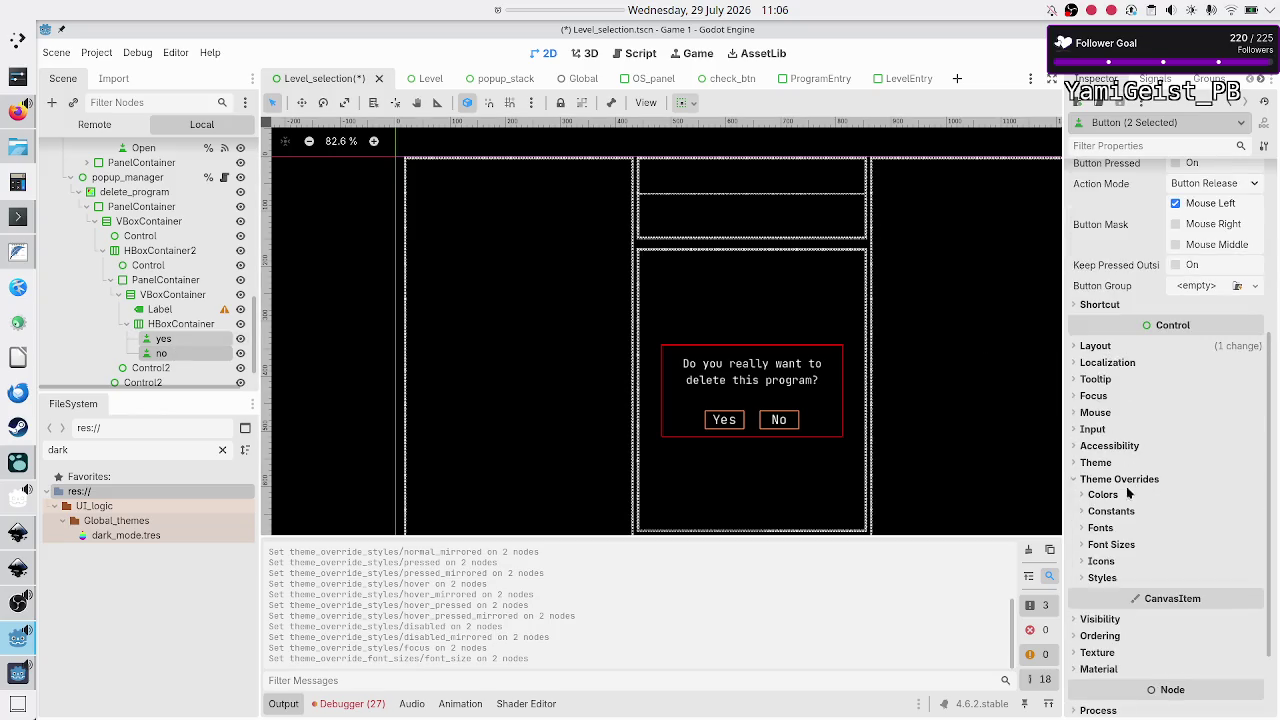
{"action": "left_click", "coordinate": [1106, 499]}
{"action": "scroll", "coordinate": [1245, 621], "scroll_direction": "down", "scroll_amount": 5}
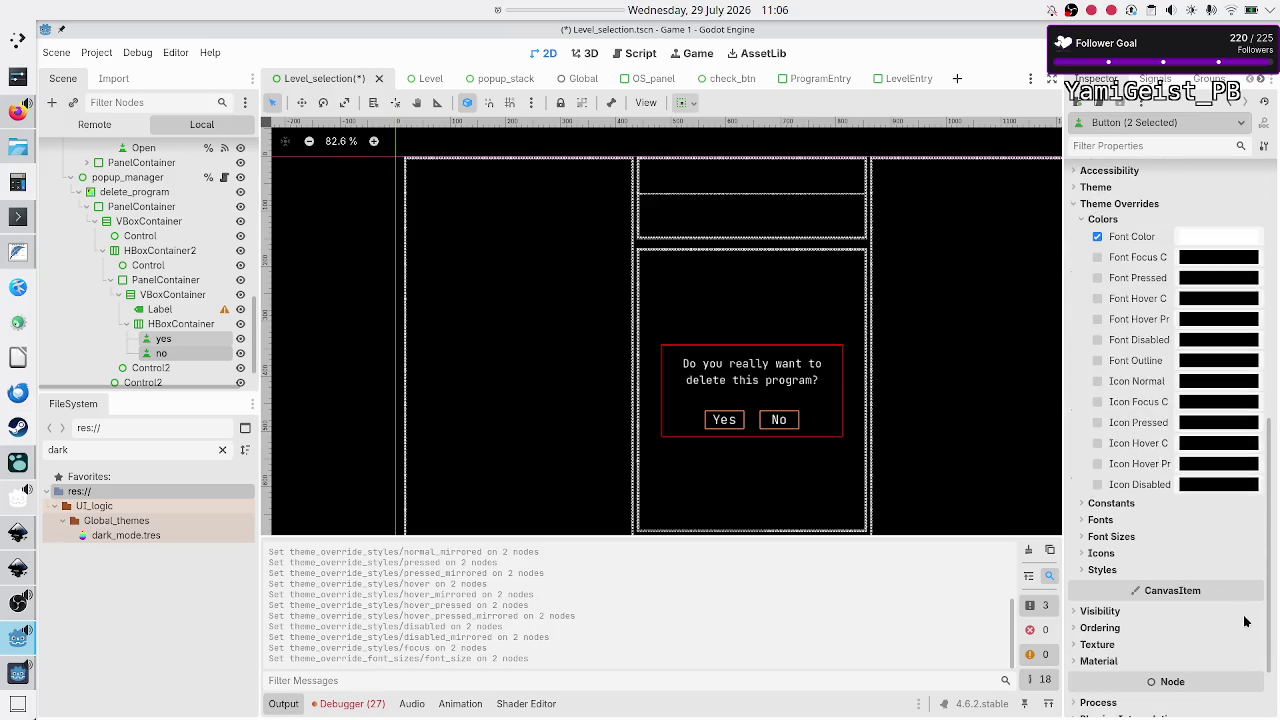
{"action": "left_click", "coordinate": [162, 340]}
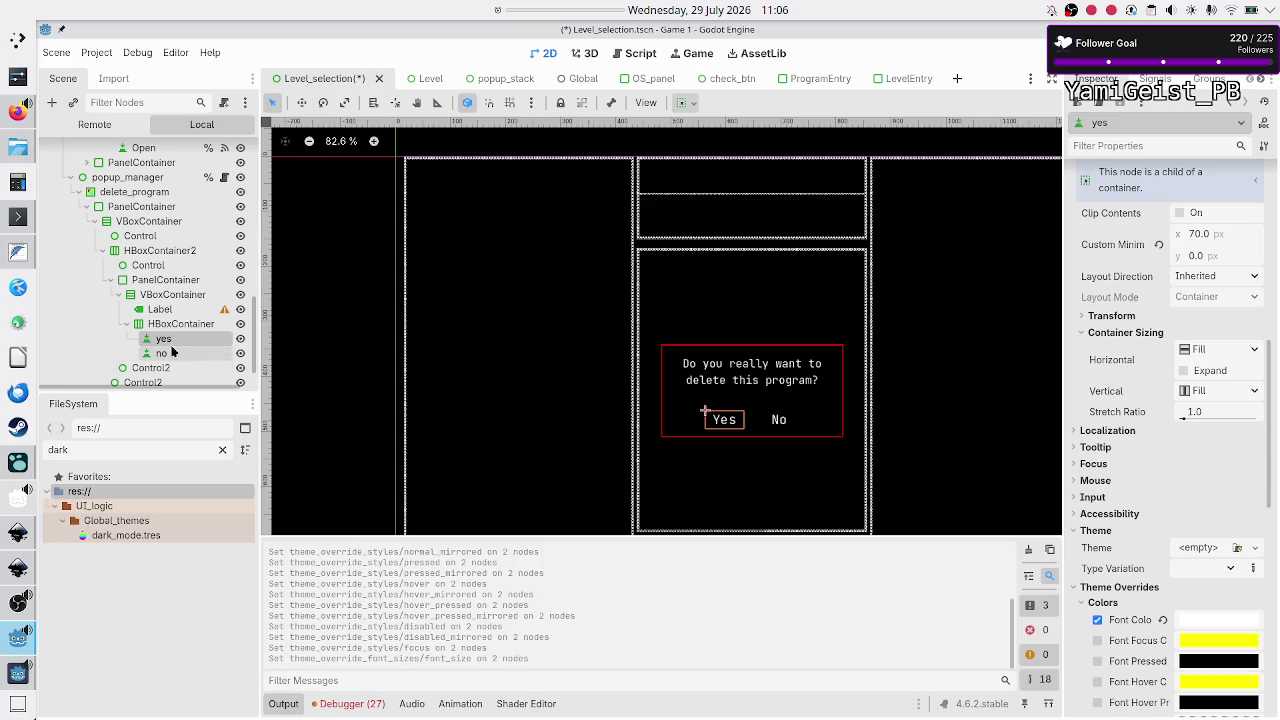
{"action": "left_click", "coordinate": [160, 353]}
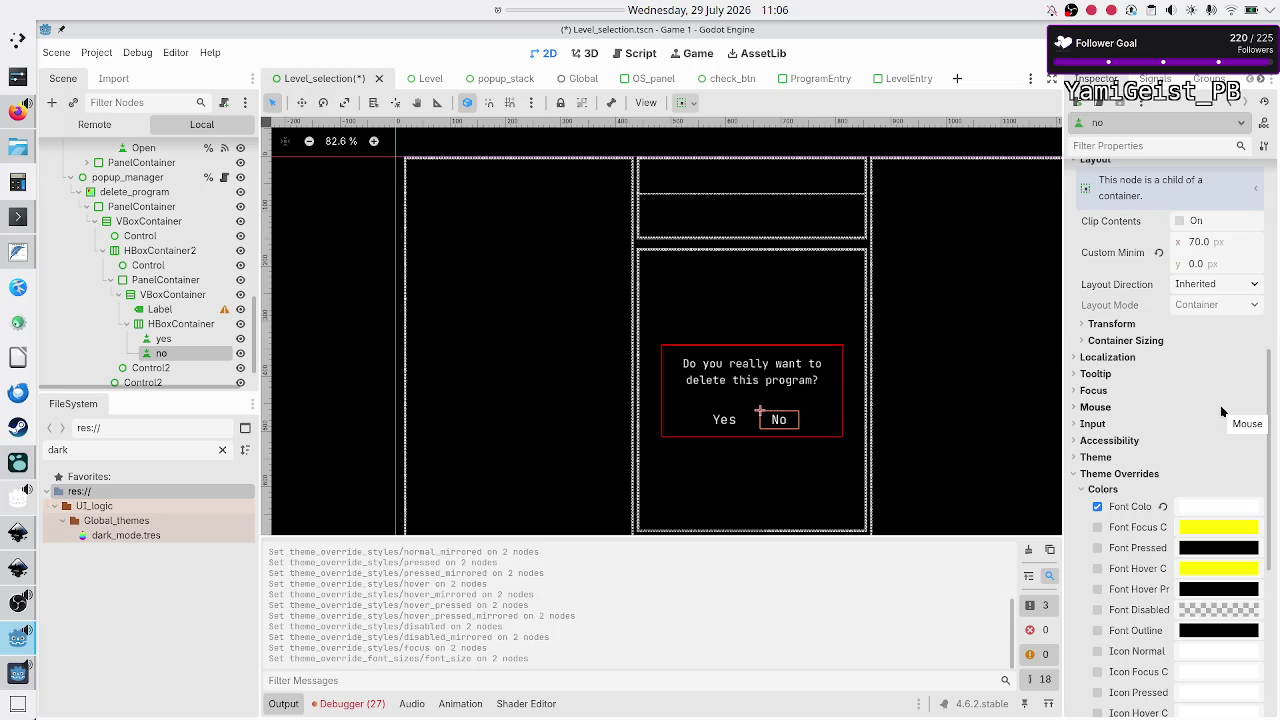
{"action": "key", "text": "F5"}
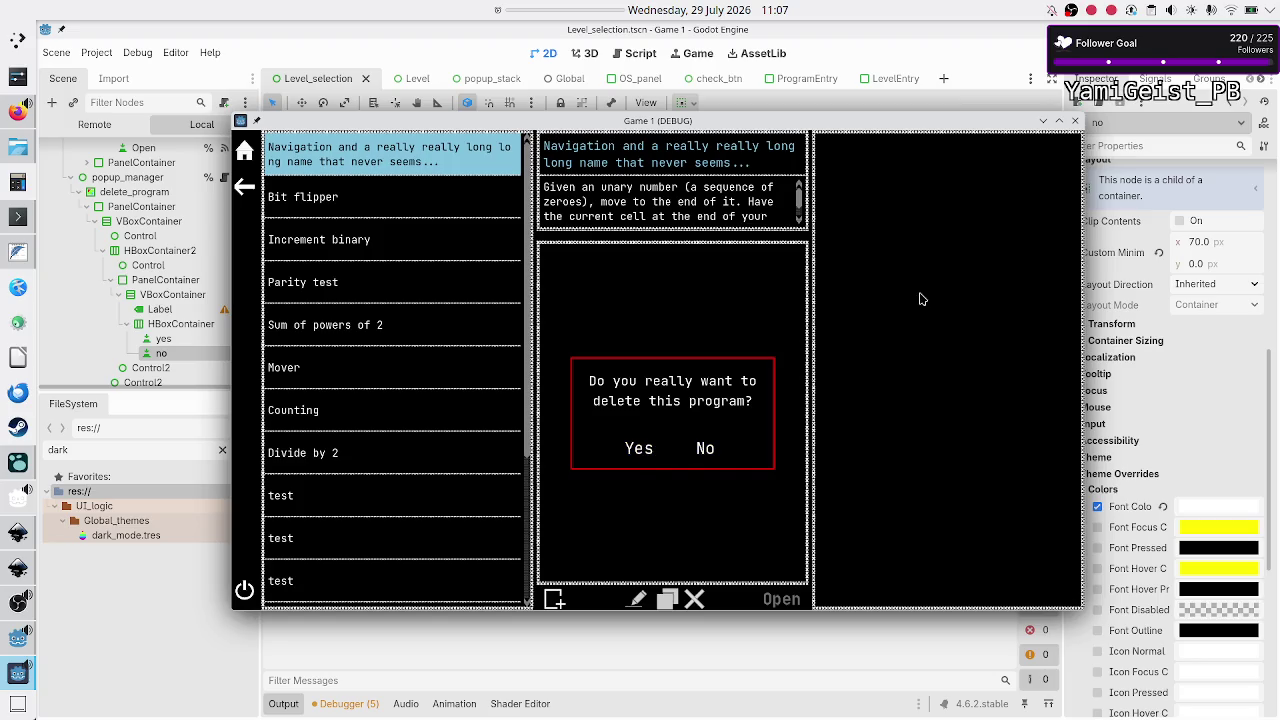
Step: Give the Yes button red (ff0000) focus and hover font colours, then save and run the game
{"action": "left_click", "coordinate": [1076, 121]}
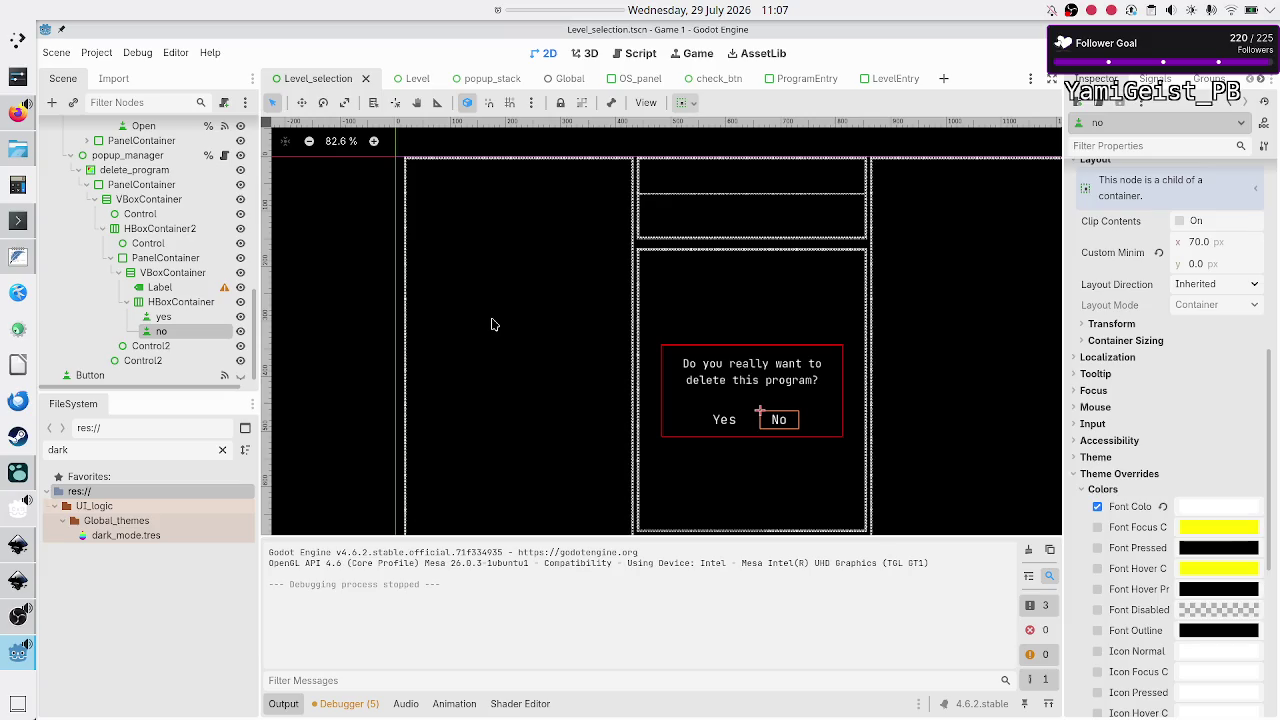
{"action": "left_click", "coordinate": [187, 320]}
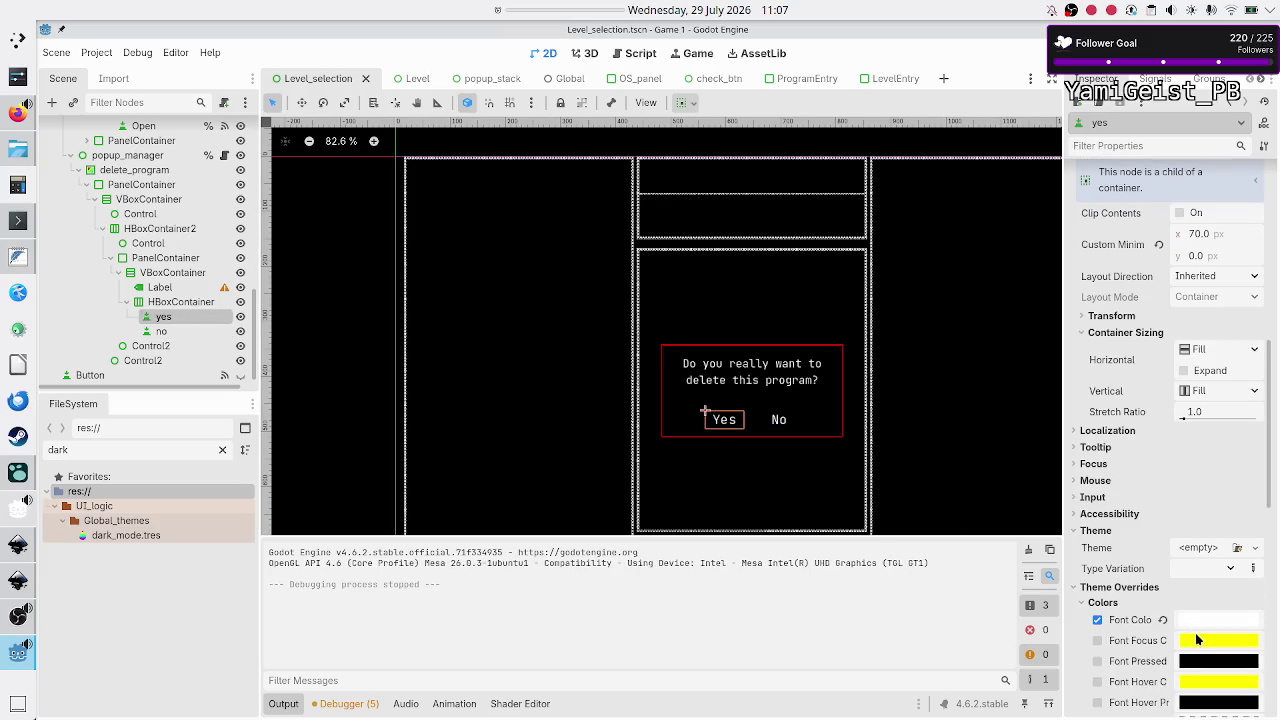
{"action": "left_click", "coordinate": [1201, 641]}
{"action": "type", "text": "ff0000"}
{"action": "key", "text": "Return"}
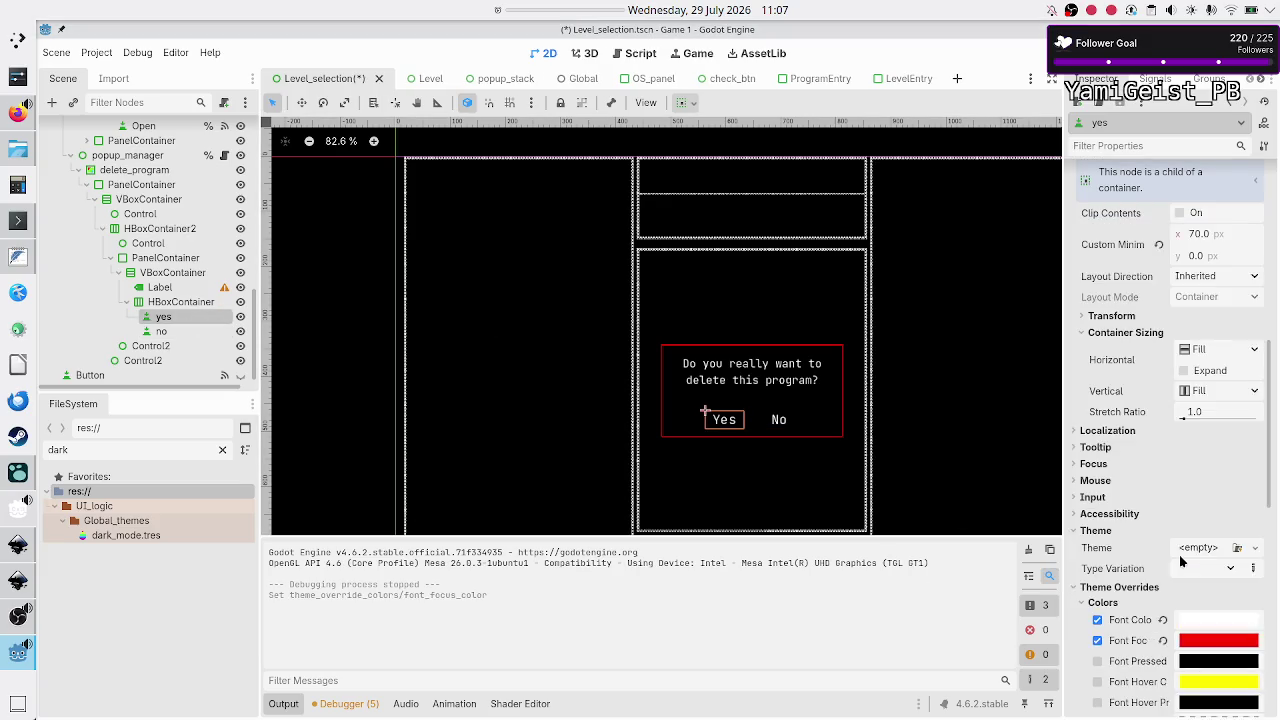
{"action": "left_click", "coordinate": [1208, 688]}
{"action": "type", "text": "ff0000"}
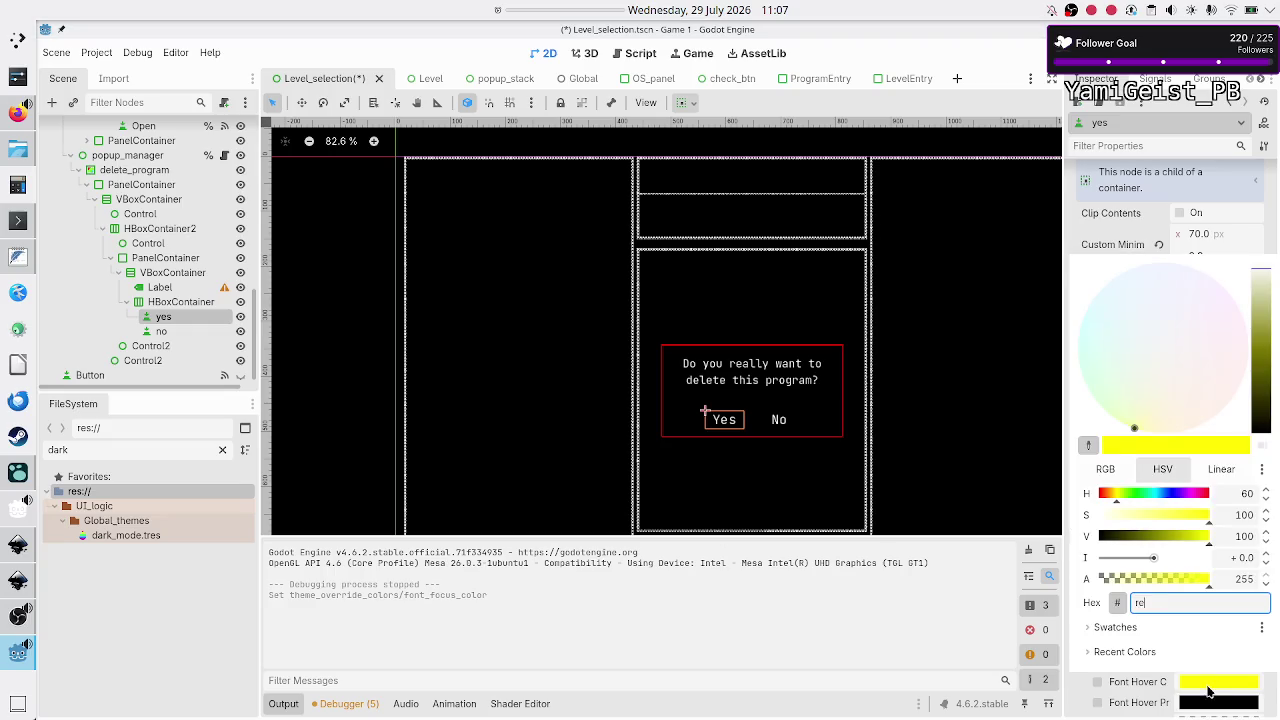
{"action": "key", "text": "Return"}
{"action": "key", "text": "F5"}
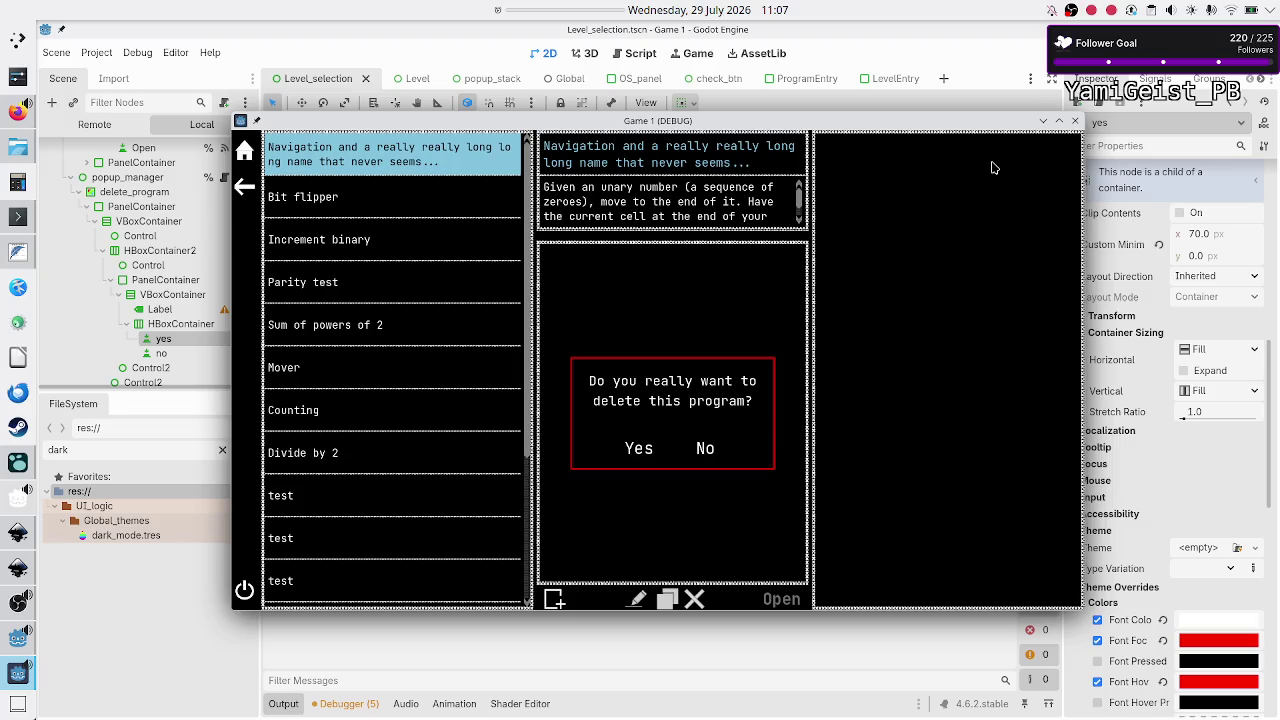
Step: Rename the delete_program node to delete_program_popup, hide it, and save the scene
{"action": "left_click", "coordinate": [1075, 121]}
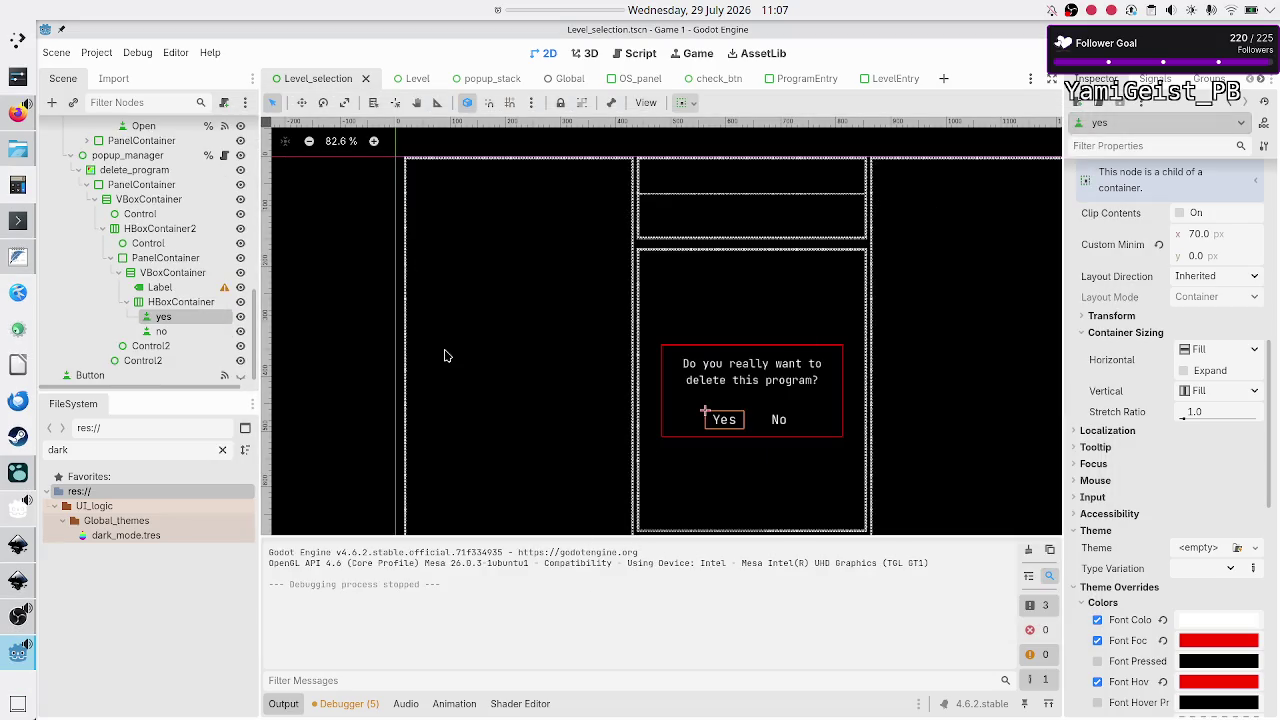
{"action": "scroll", "coordinate": [228, 203], "scroll_direction": "up", "scroll_amount": 3}
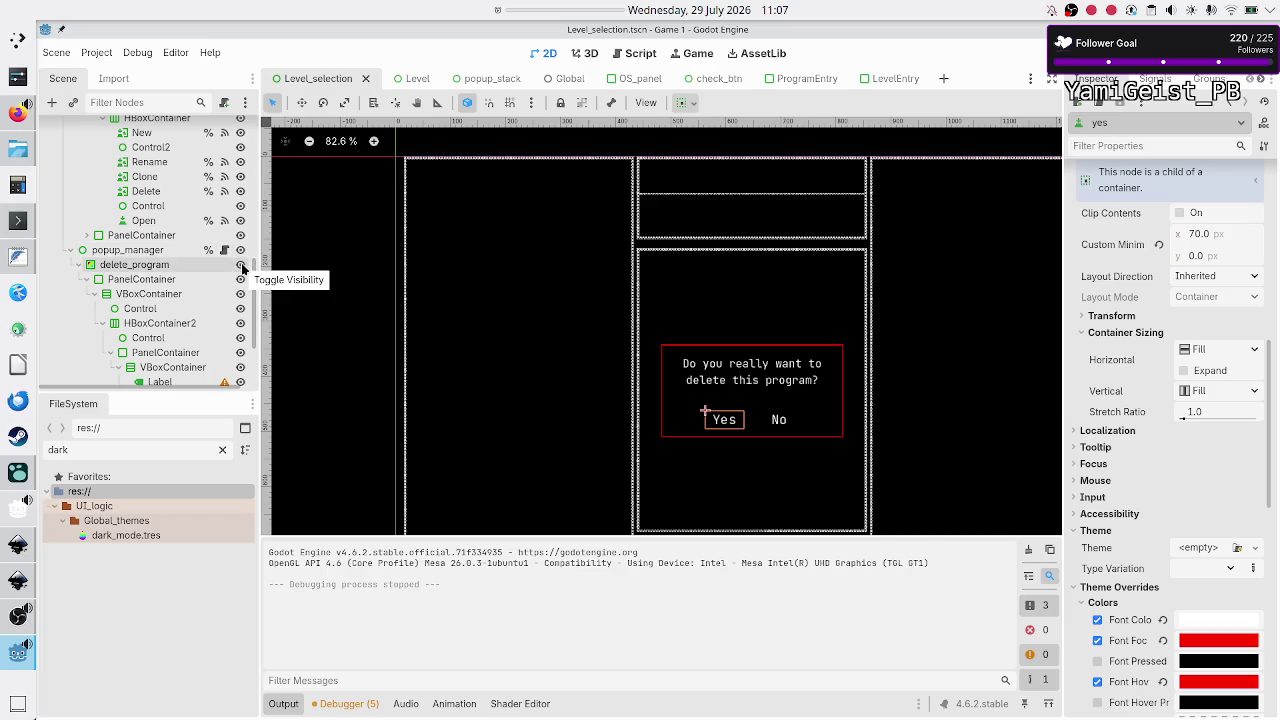
{"action": "left_click", "coordinate": [170, 268]}
{"action": "left_click", "coordinate": [170, 268]}
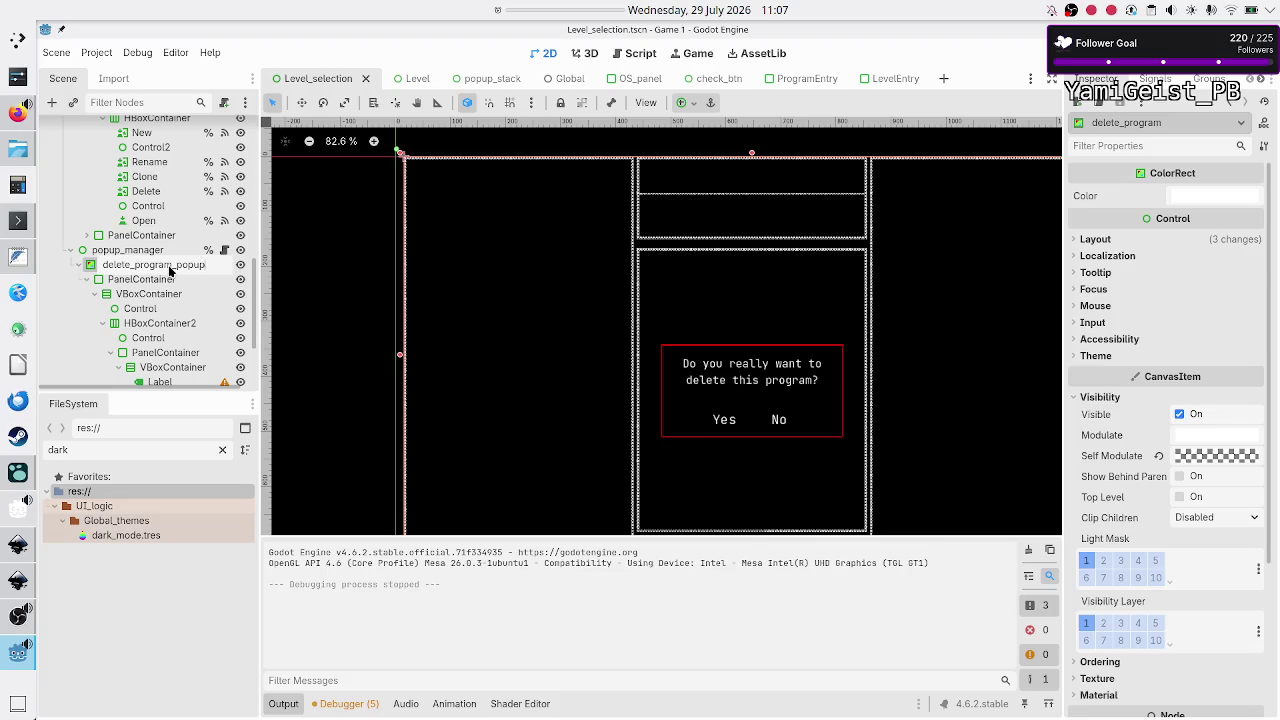
{"action": "key", "text": "Return"}
{"action": "left_click", "coordinate": [240, 264]}
{"action": "key", "text": "ctrl+s"}
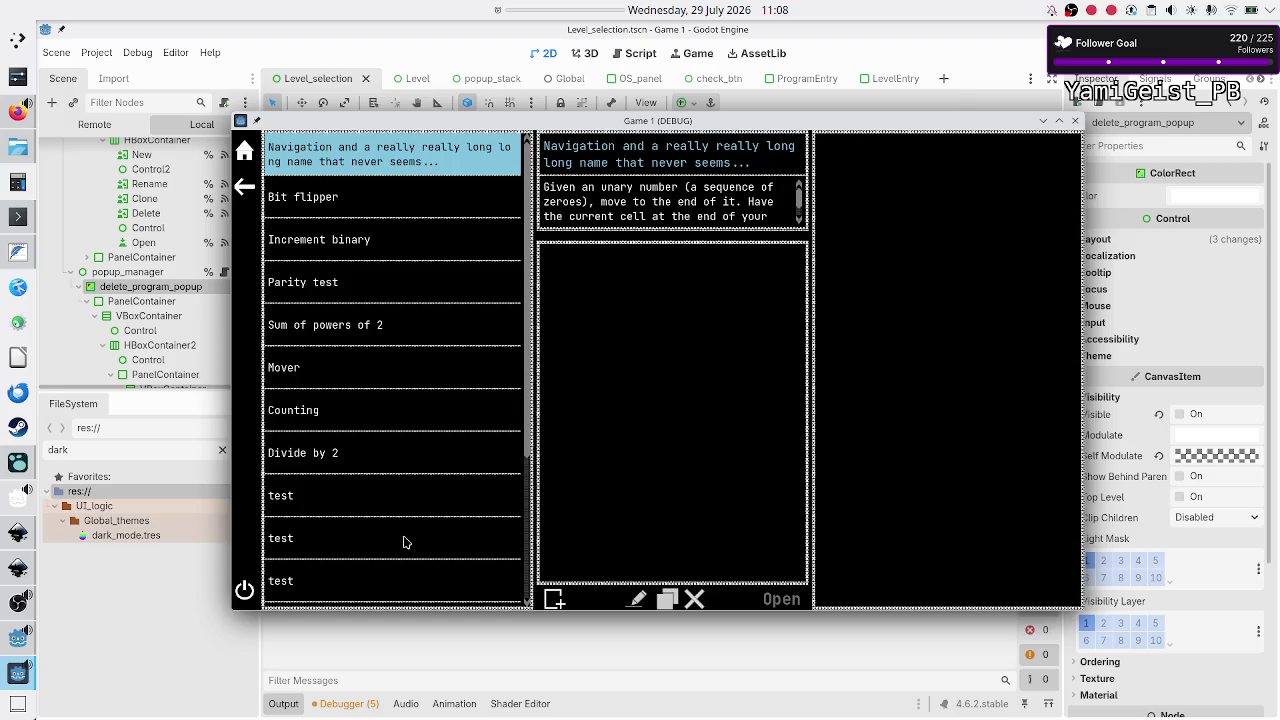
Step: Make delete_program_popup visible, hide popup_manager instead, and run the game
{"action": "left_click", "coordinate": [1075, 121]}
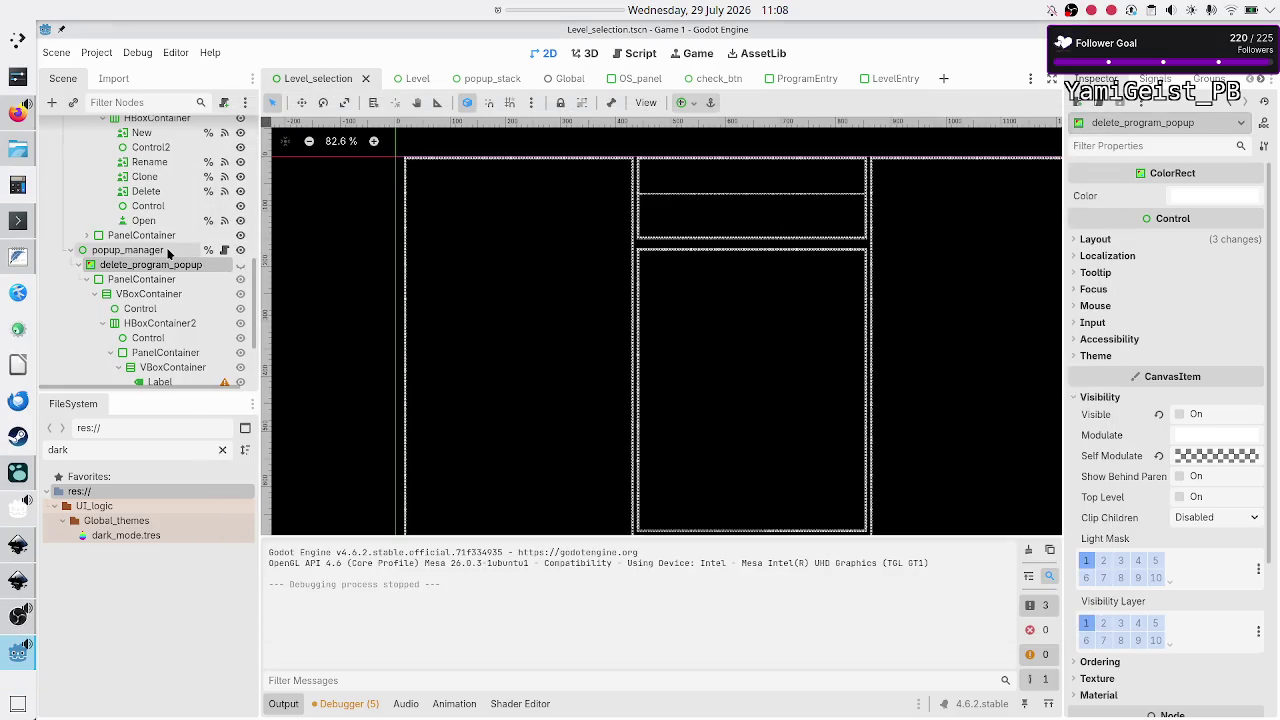
{"action": "left_click", "coordinate": [240, 264]}
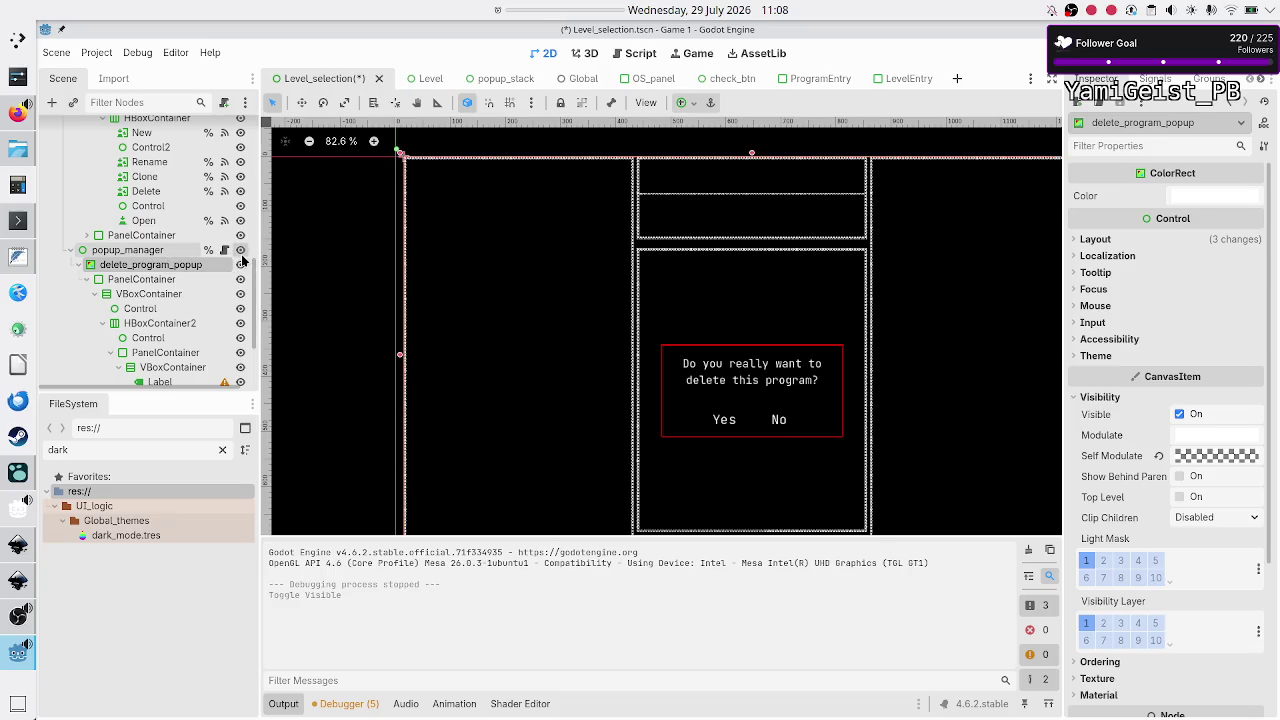
{"action": "left_click", "coordinate": [241, 254]}
{"action": "key", "text": "F5"}
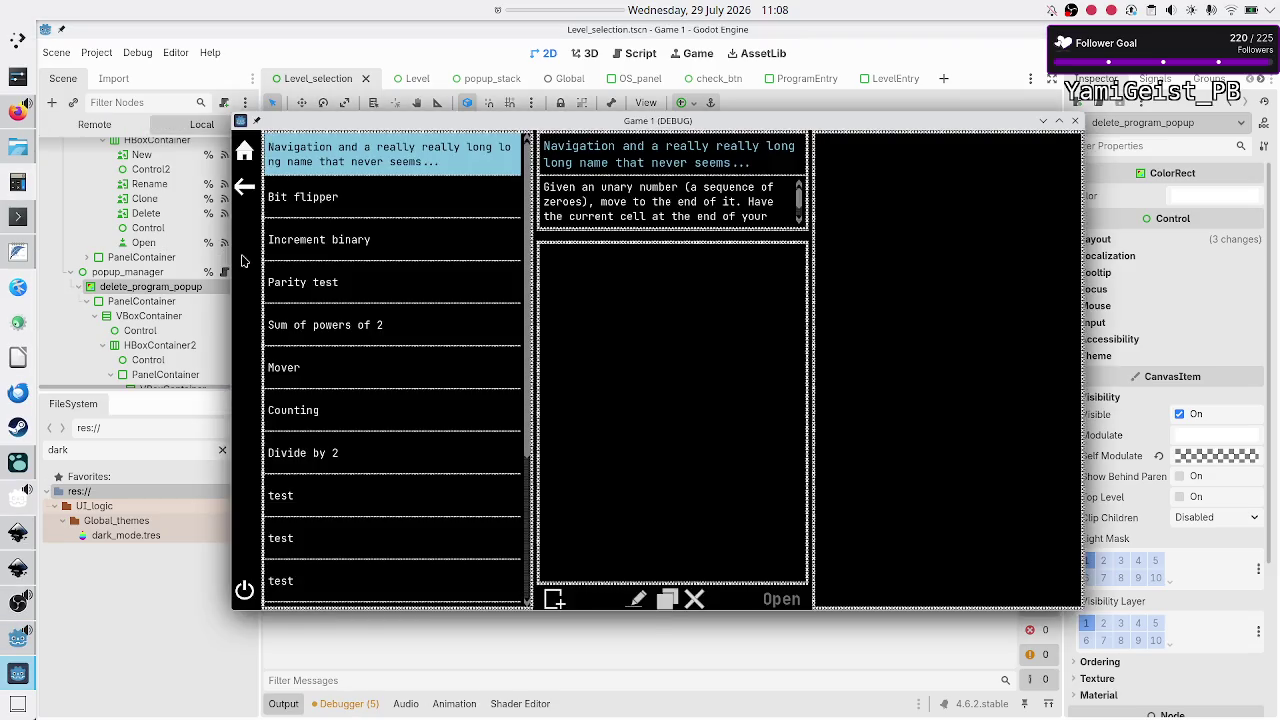
Step: In the running game, pick the Navigation level and add three untitled programs
{"action": "left_click", "coordinate": [371, 214]}
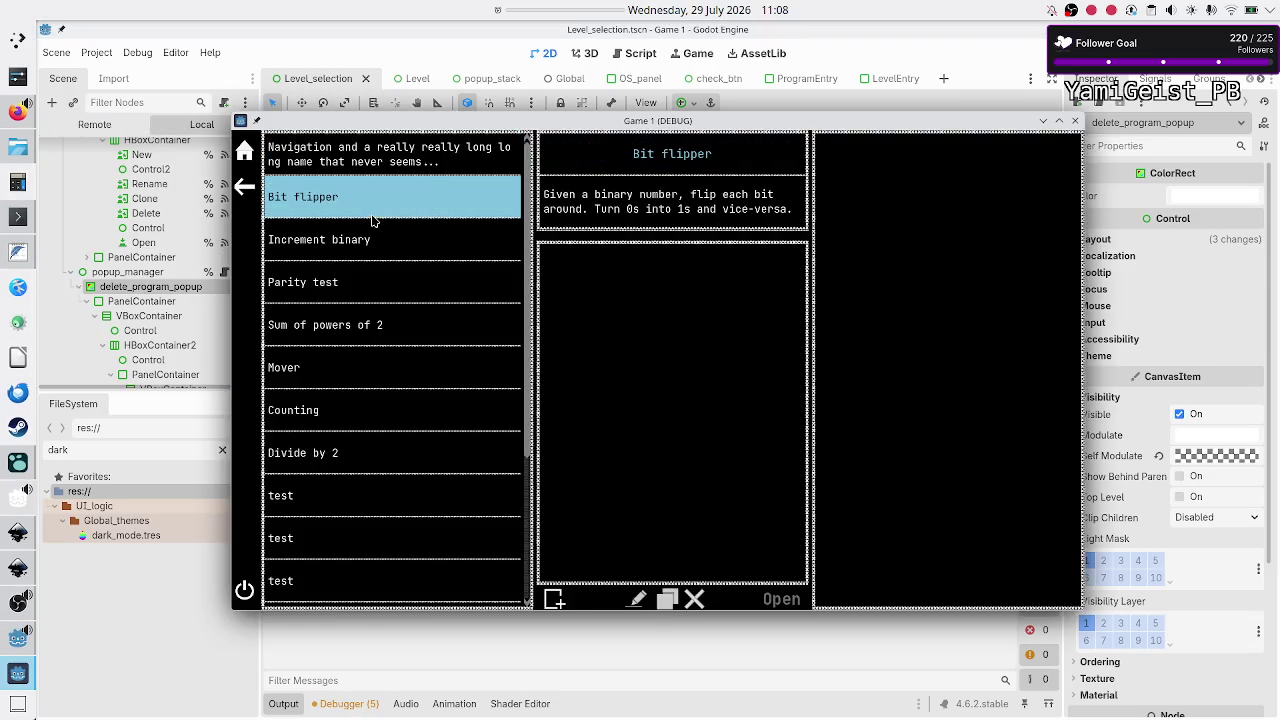
{"action": "left_click", "coordinate": [420, 168]}
{"action": "left_click", "coordinate": [554, 598]}
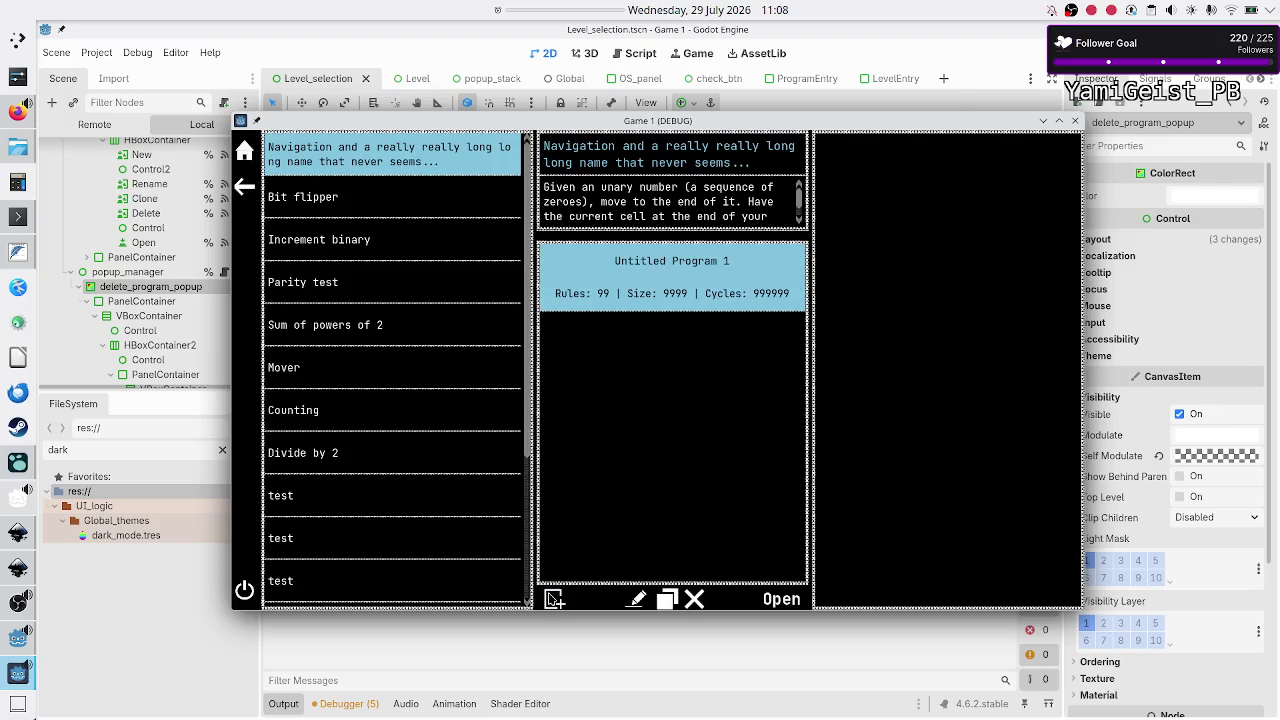
{"action": "double_click", "coordinate": [554, 598]}
{"action": "left_click", "coordinate": [694, 342]}
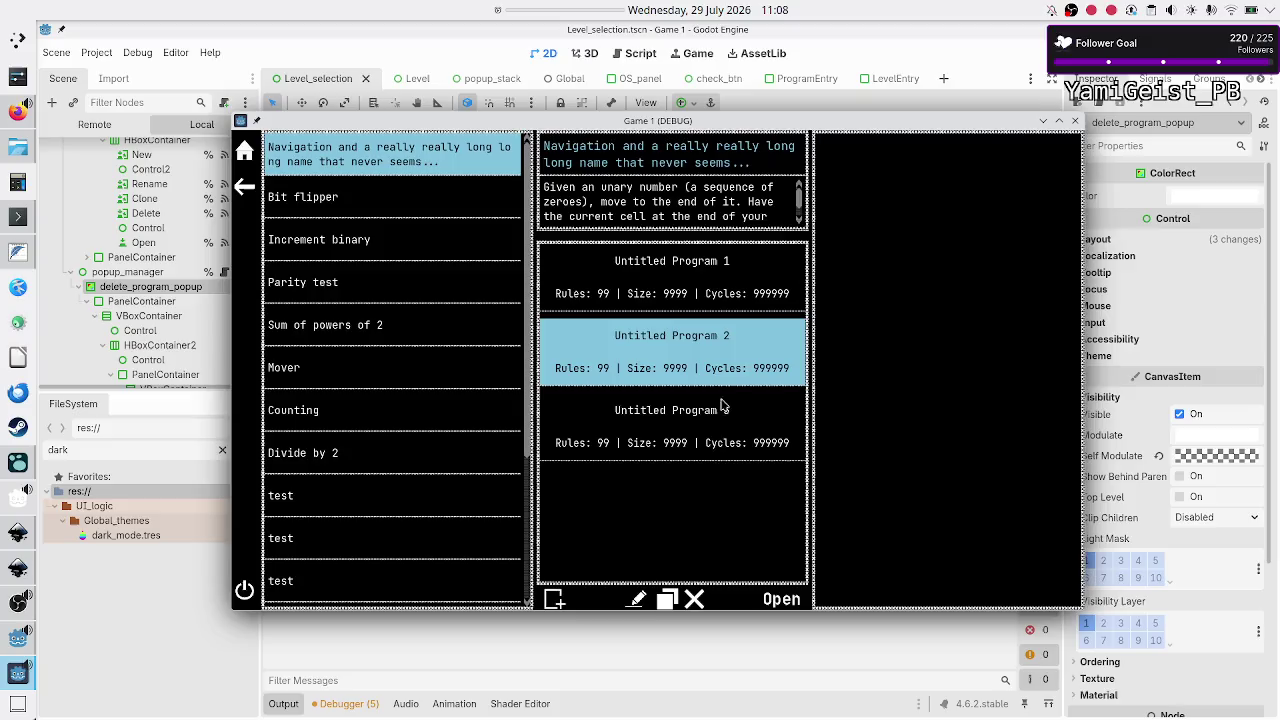
{"action": "left_click", "coordinate": [147, 592]}
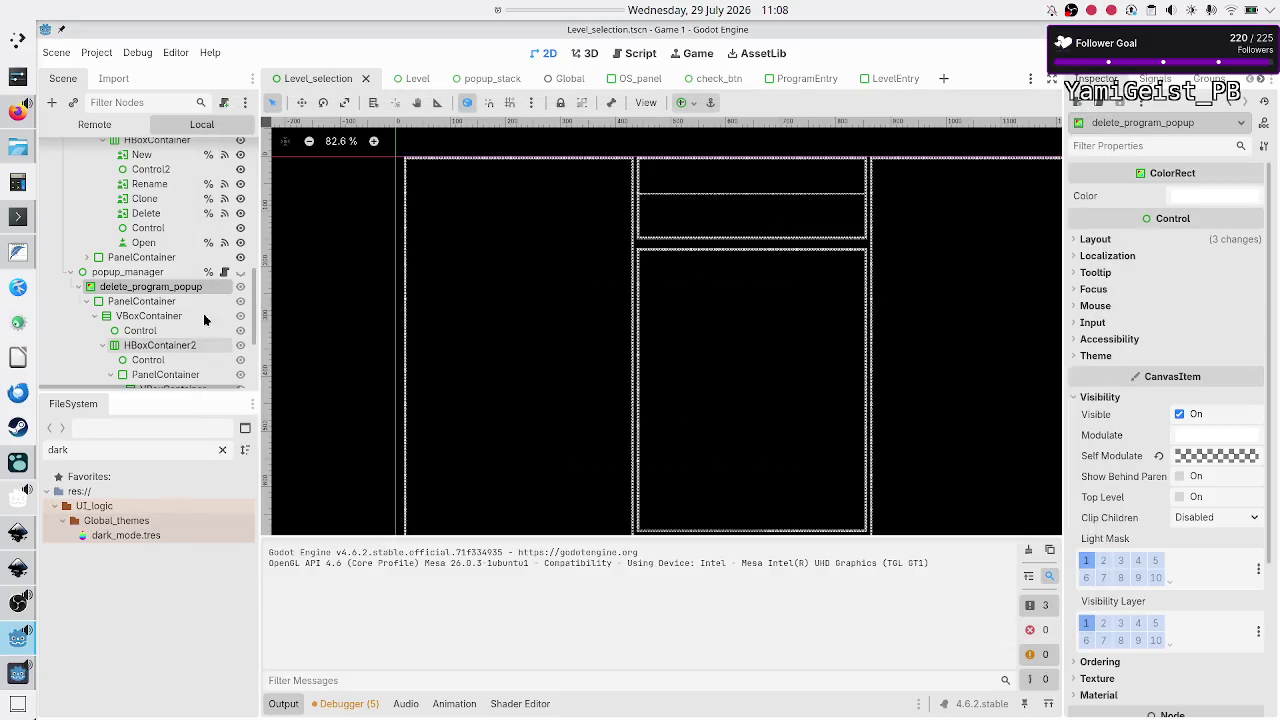
Step: Make popup_manager visible again, save, run the game to check the dialog, and close it
{"action": "left_click", "coordinate": [240, 280]}
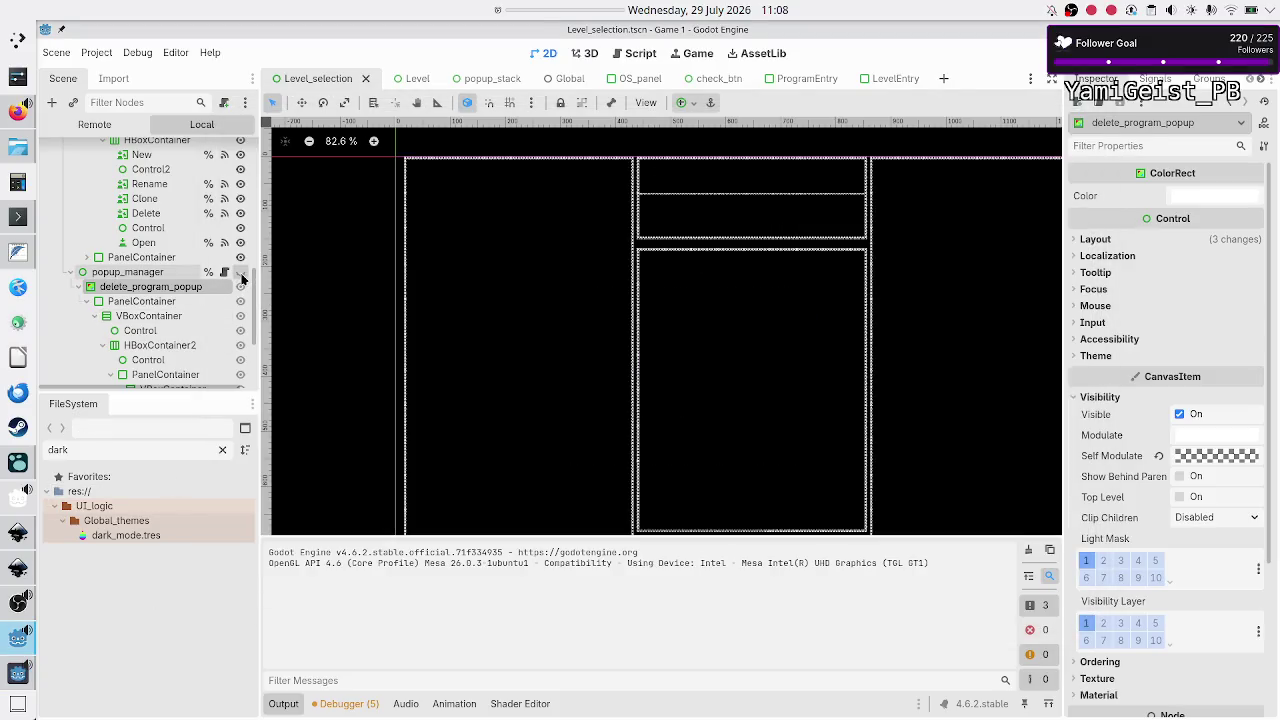
{"action": "key", "text": "ctrl+s"}
{"action": "key", "text": "alt+Tab"}
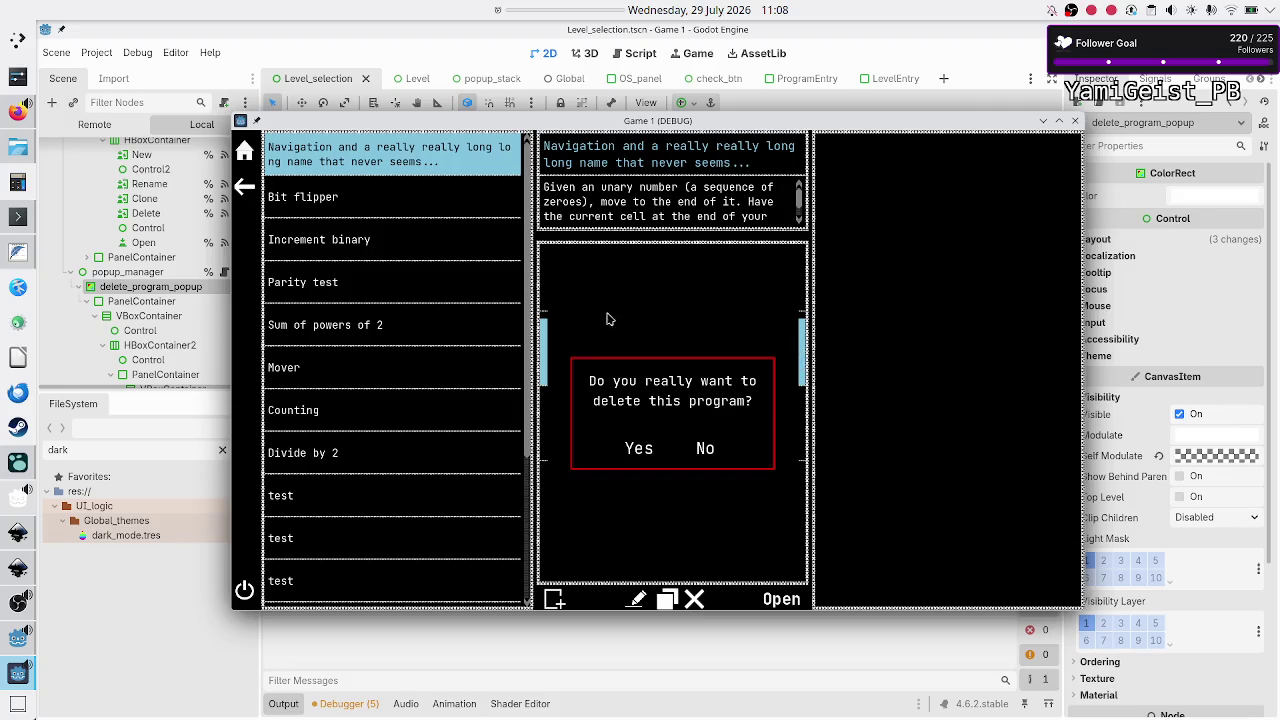
{"action": "left_click", "coordinate": [15, 112]}
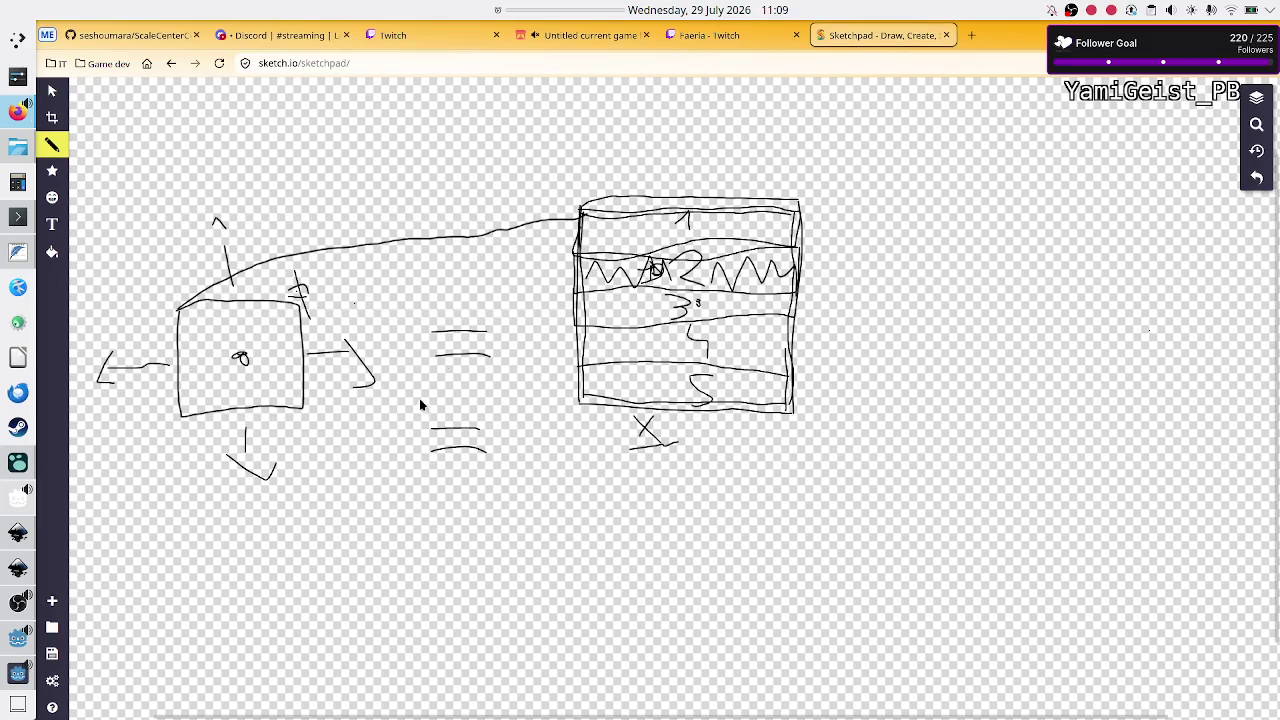
{"action": "left_click", "coordinate": [17, 688]}
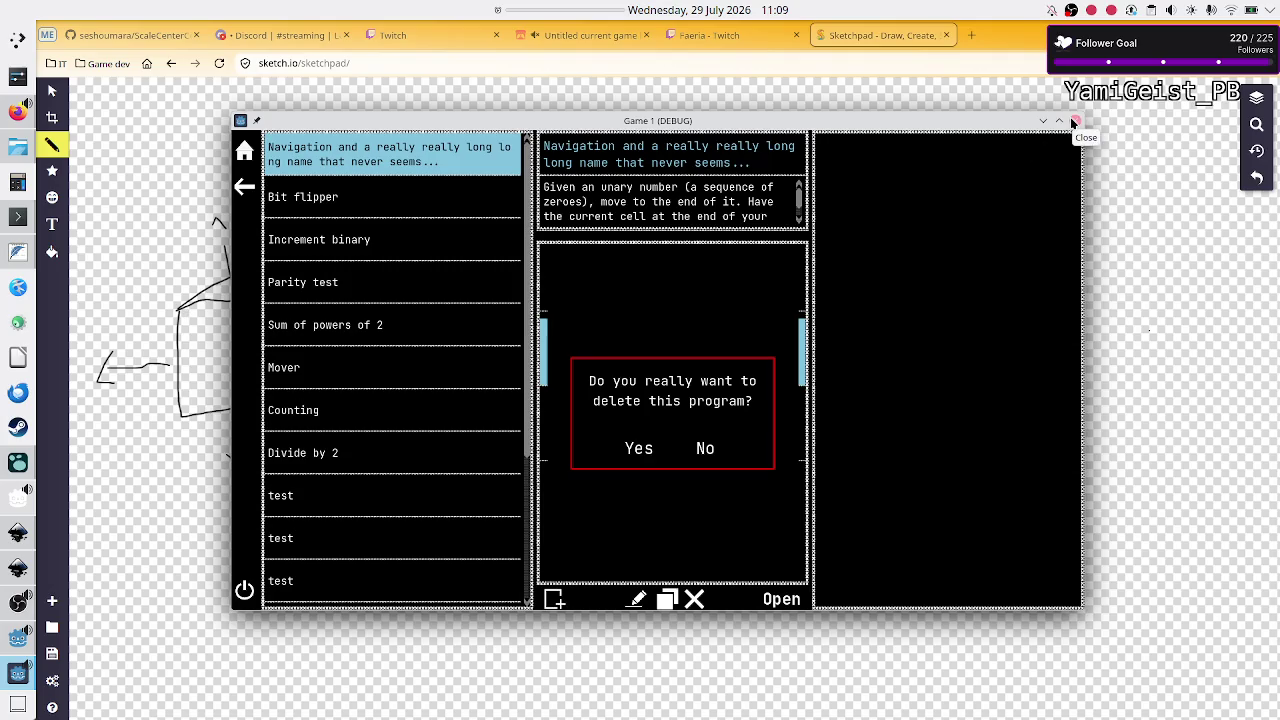
{"action": "left_click", "coordinate": [1073, 122]}
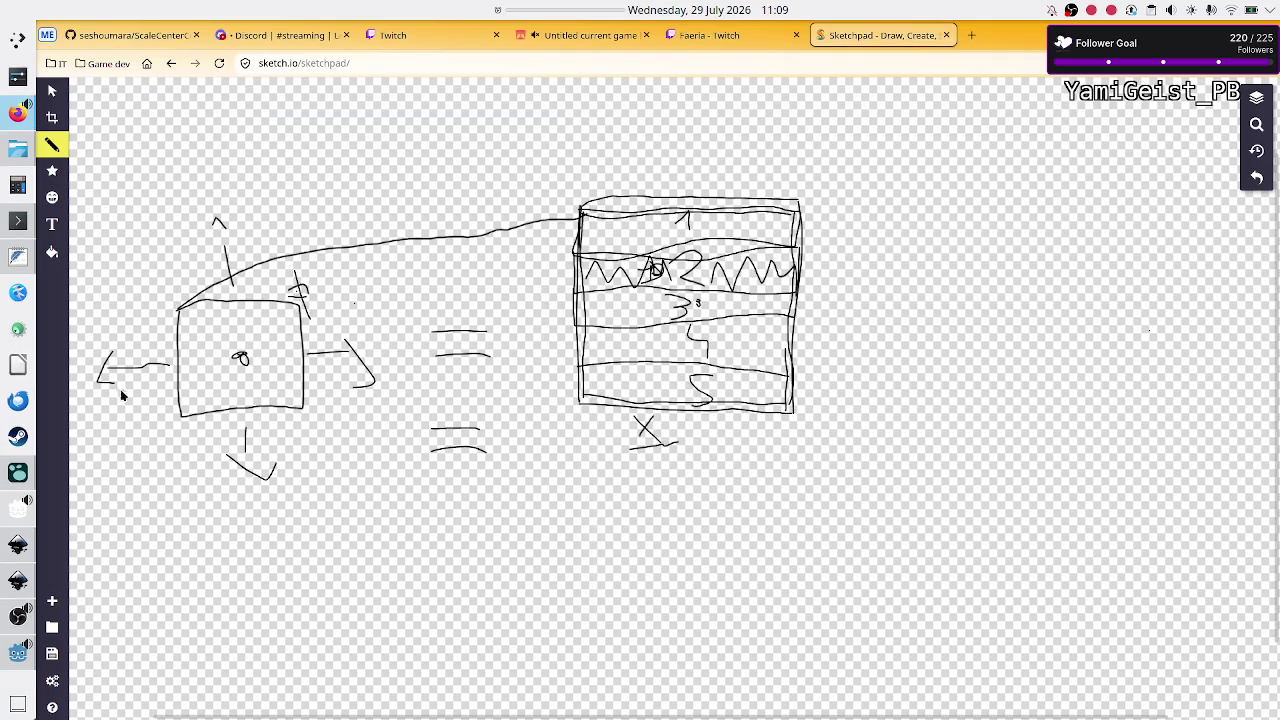
Step: Check the itch.io game page, reload the Faeria Twitch page, and view the Twitch creator dashboard
{"action": "left_click", "coordinate": [545, 35]}
{"action": "left_click", "coordinate": [170, 63]}
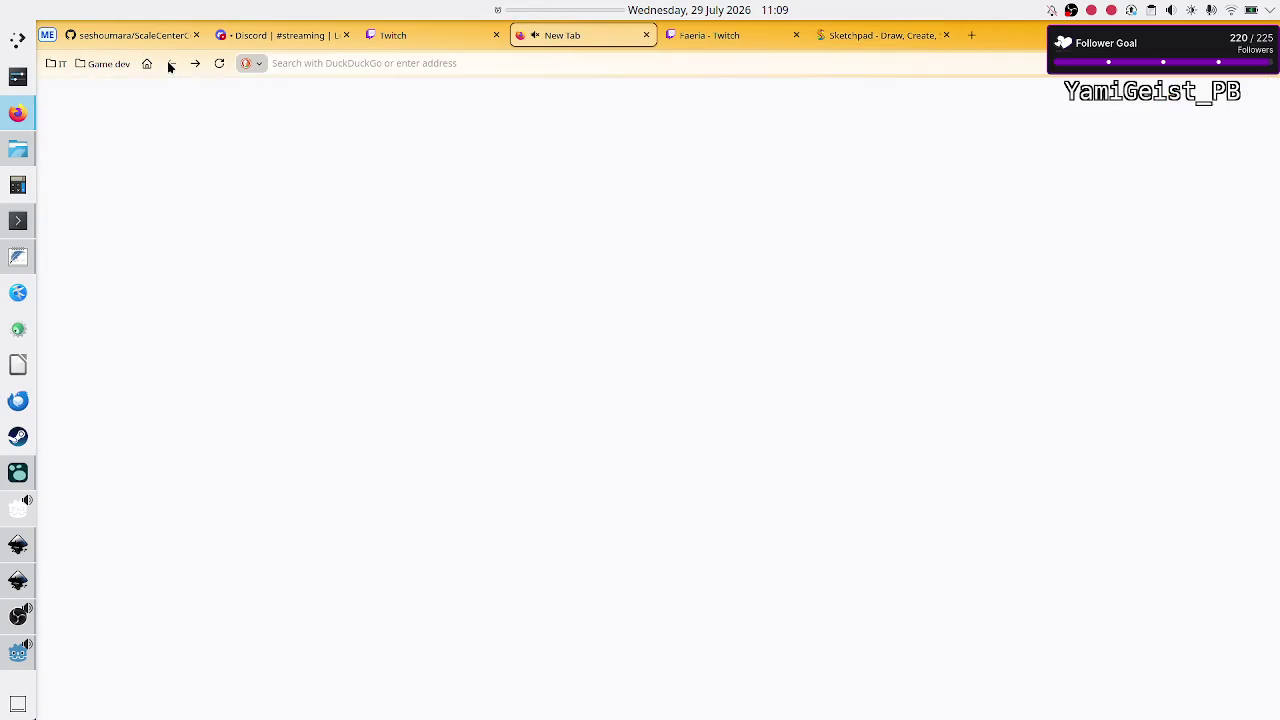
{"action": "left_click", "coordinate": [195, 63]}
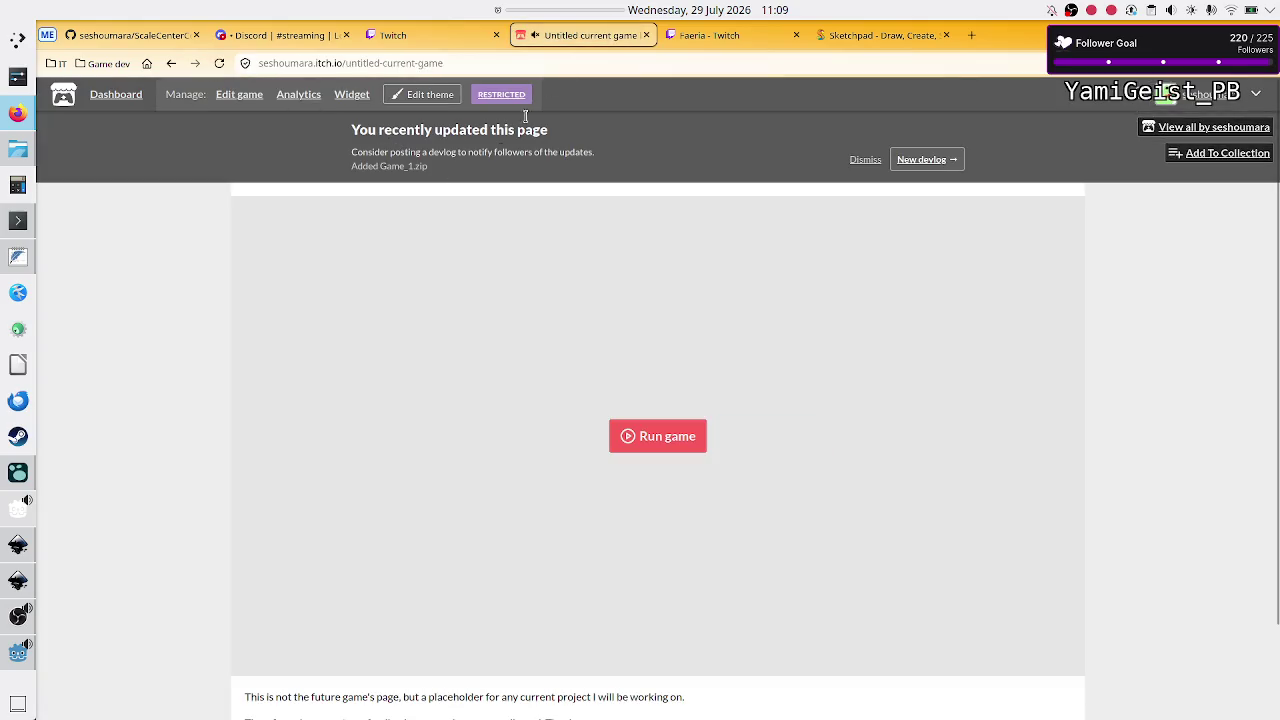
{"action": "left_click", "coordinate": [704, 40]}
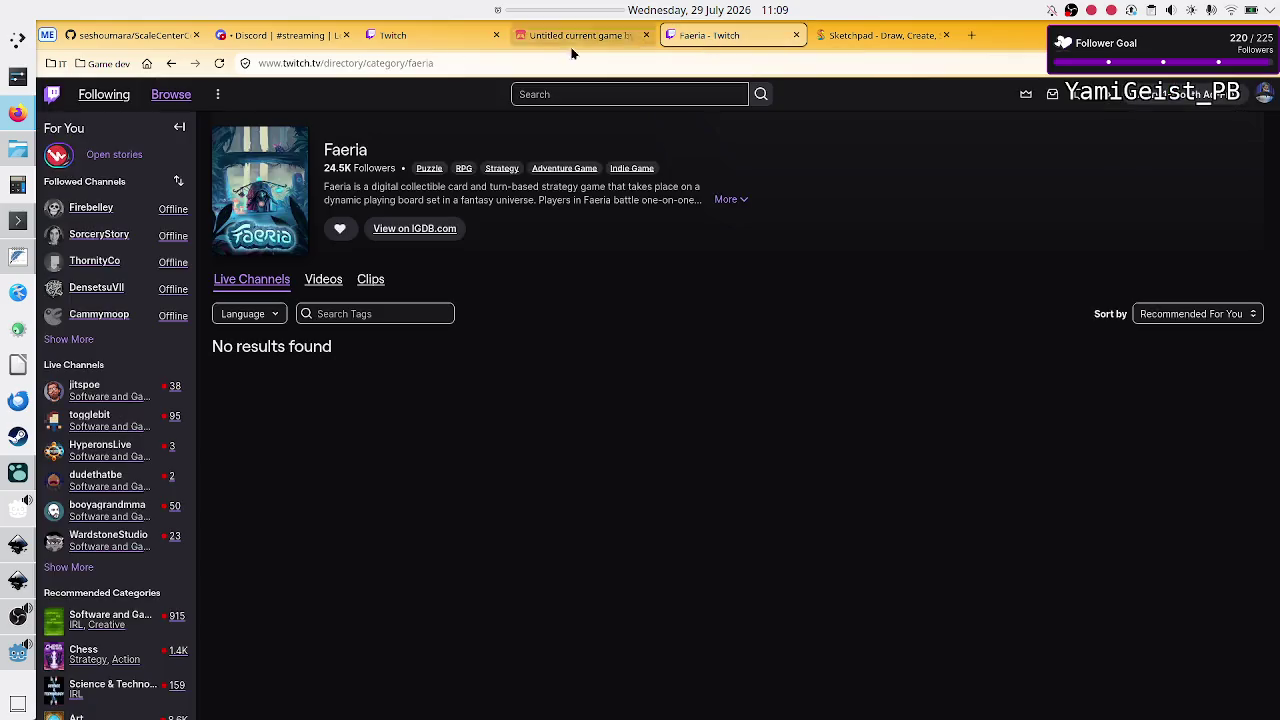
{"action": "left_click", "coordinate": [221, 64]}
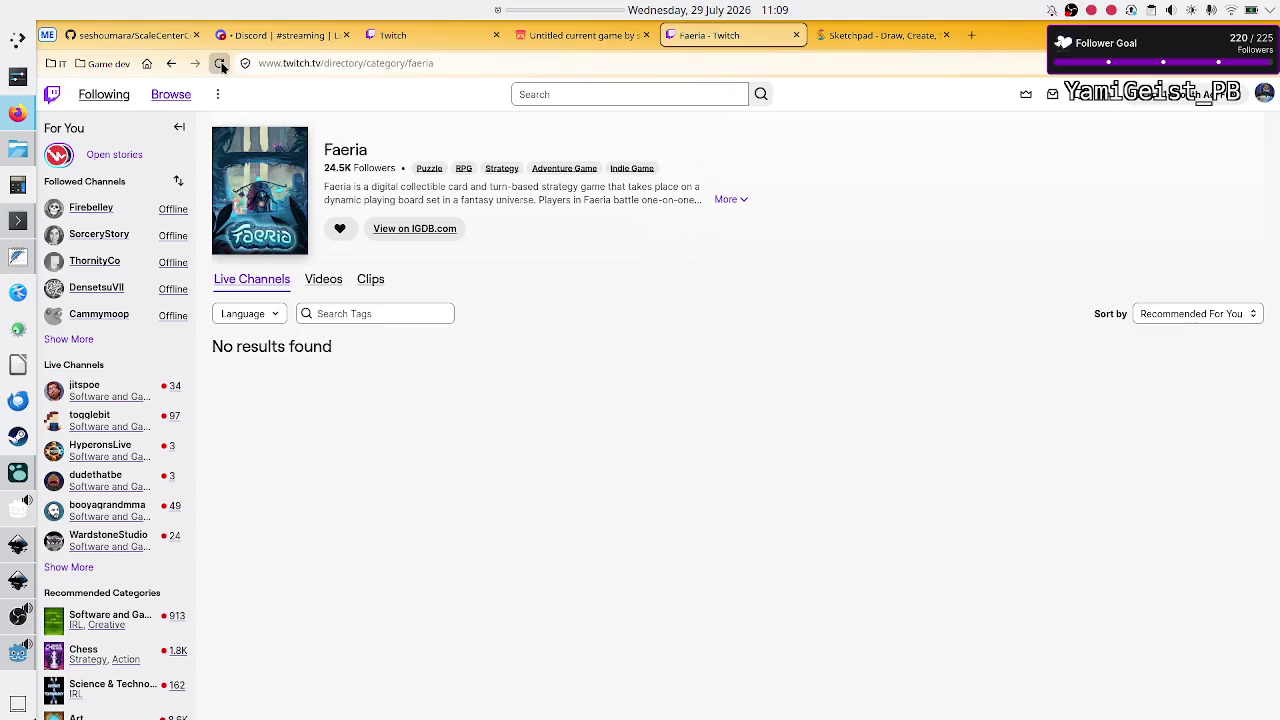
{"action": "left_click", "coordinate": [415, 35]}
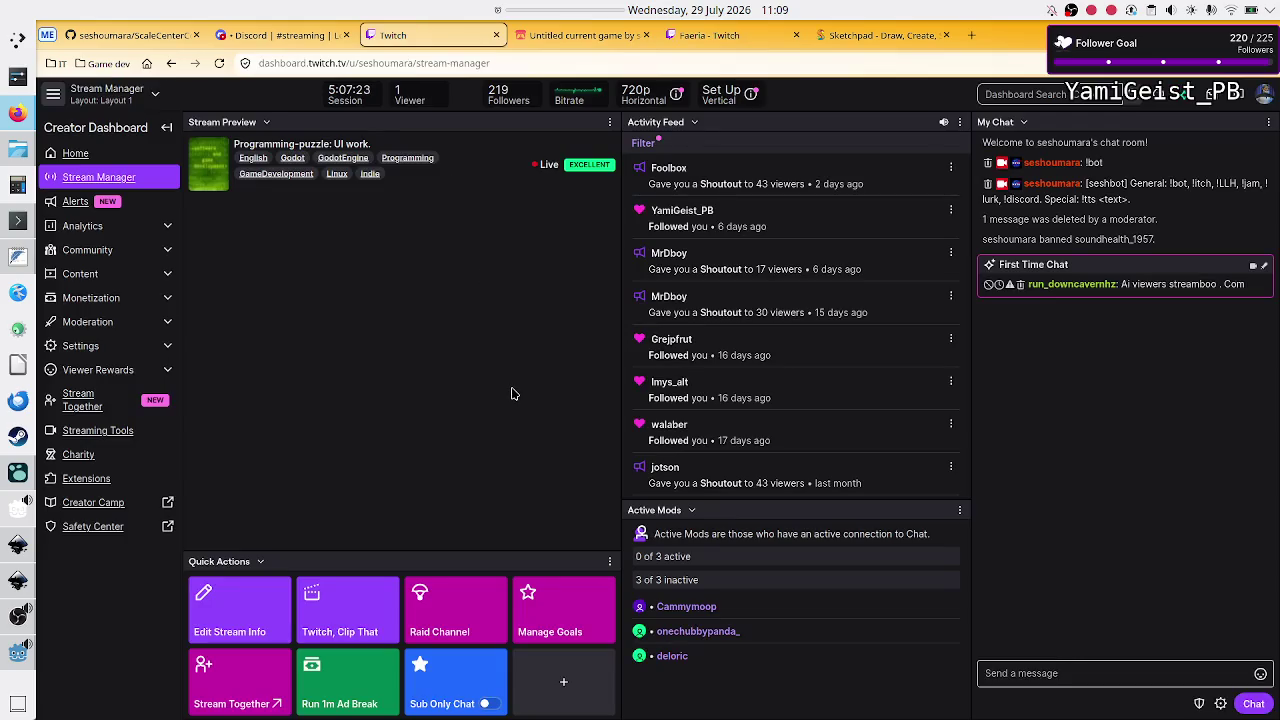
{"action": "left_click", "coordinate": [8, 668]}
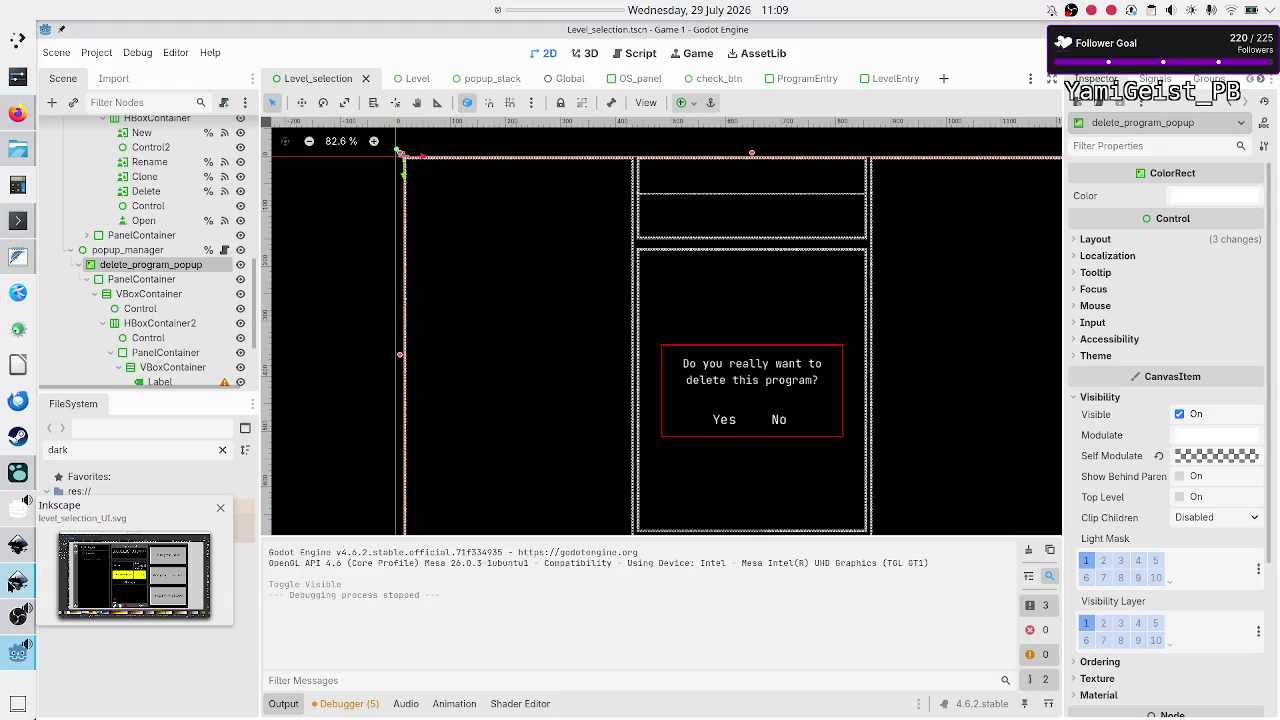
Step: Bring OBS Studio forward and switch the stream to the Outro (Mic) scene
{"action": "left_click", "coordinate": [14, 620]}
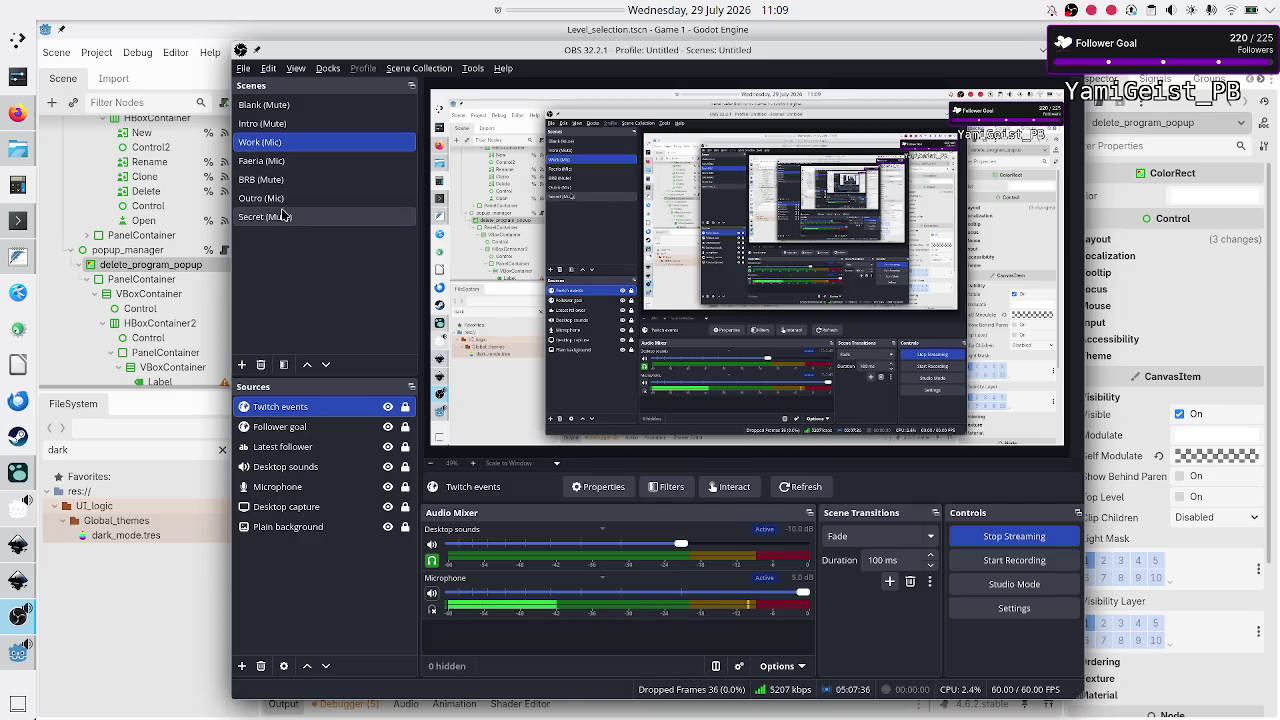
{"action": "left_click", "coordinate": [290, 199]}
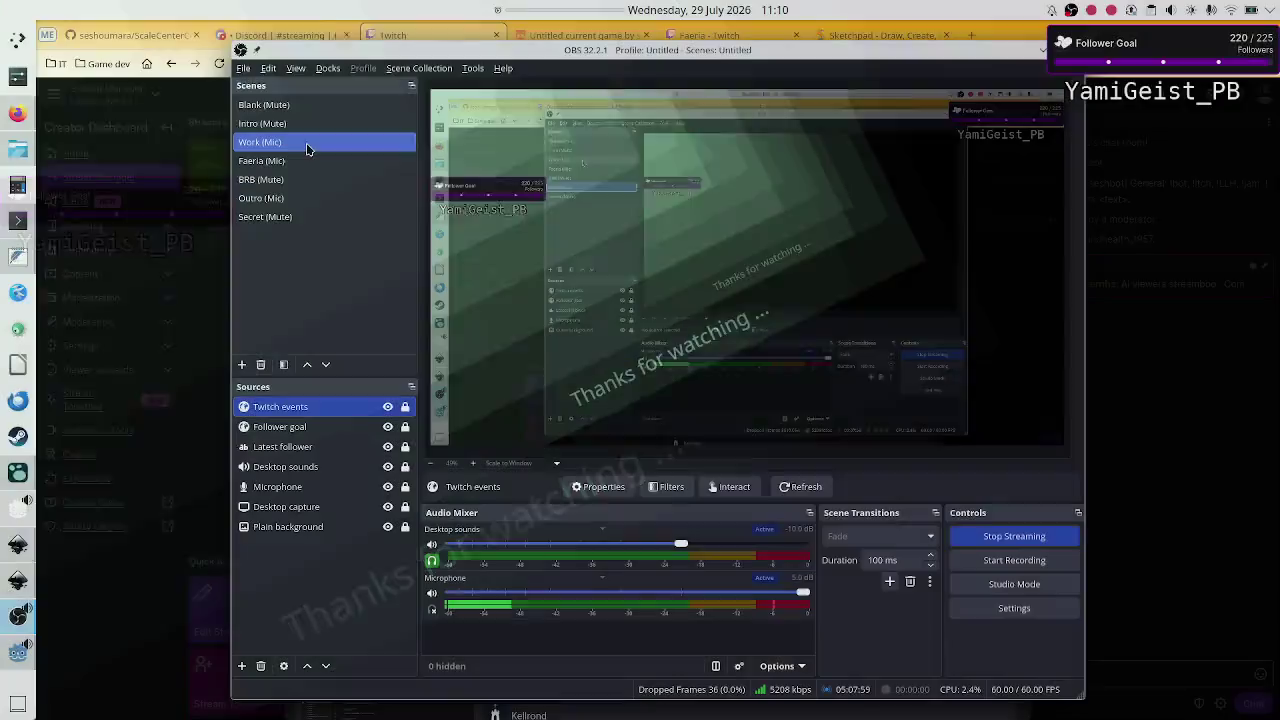
Step: Switch OBS back to Work (Mic), filter Twitch raid targets to Raided You, and preview the top channel
{"action": "left_click", "coordinate": [300, 142]}
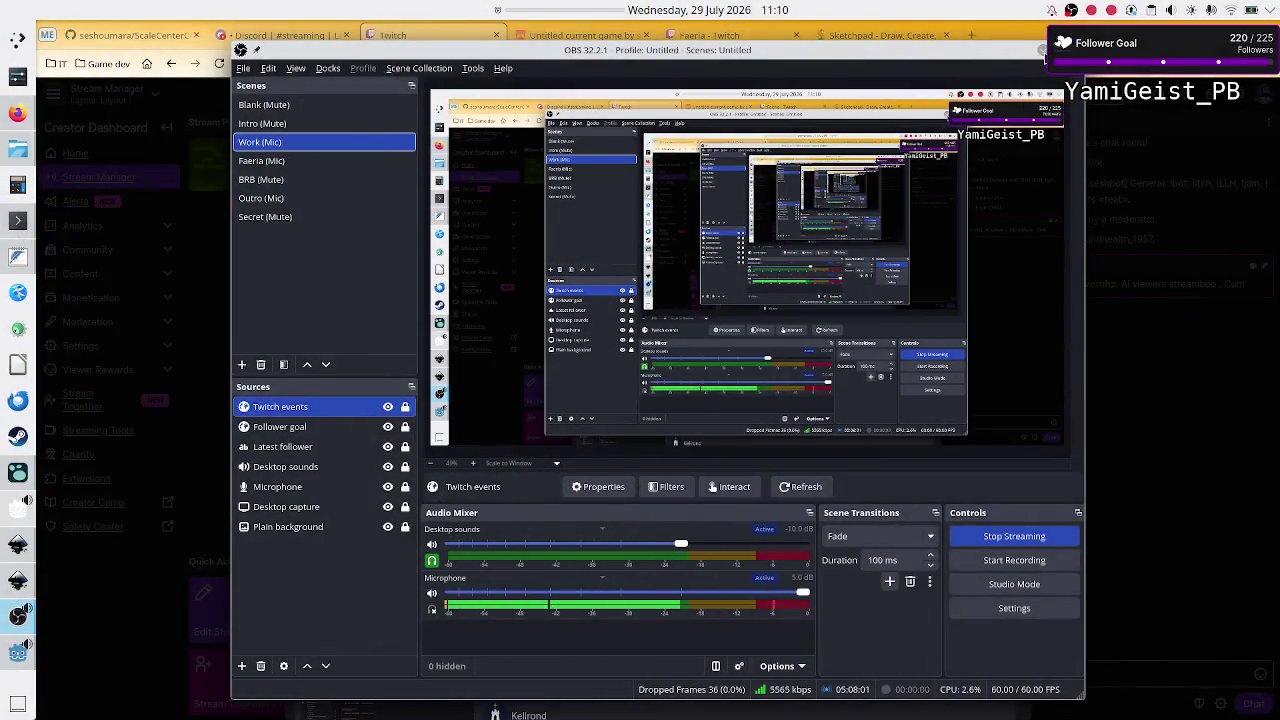
{"action": "key", "text": "alt+Tab"}
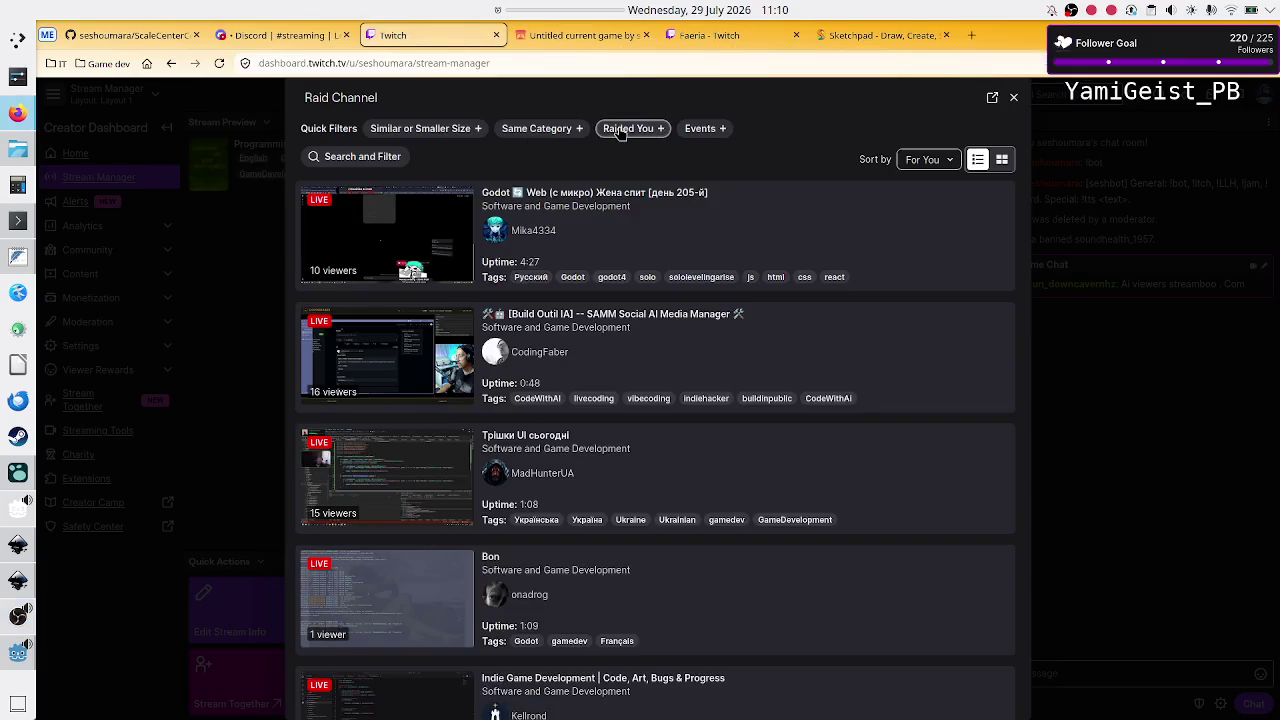
{"action": "left_click", "coordinate": [620, 130]}
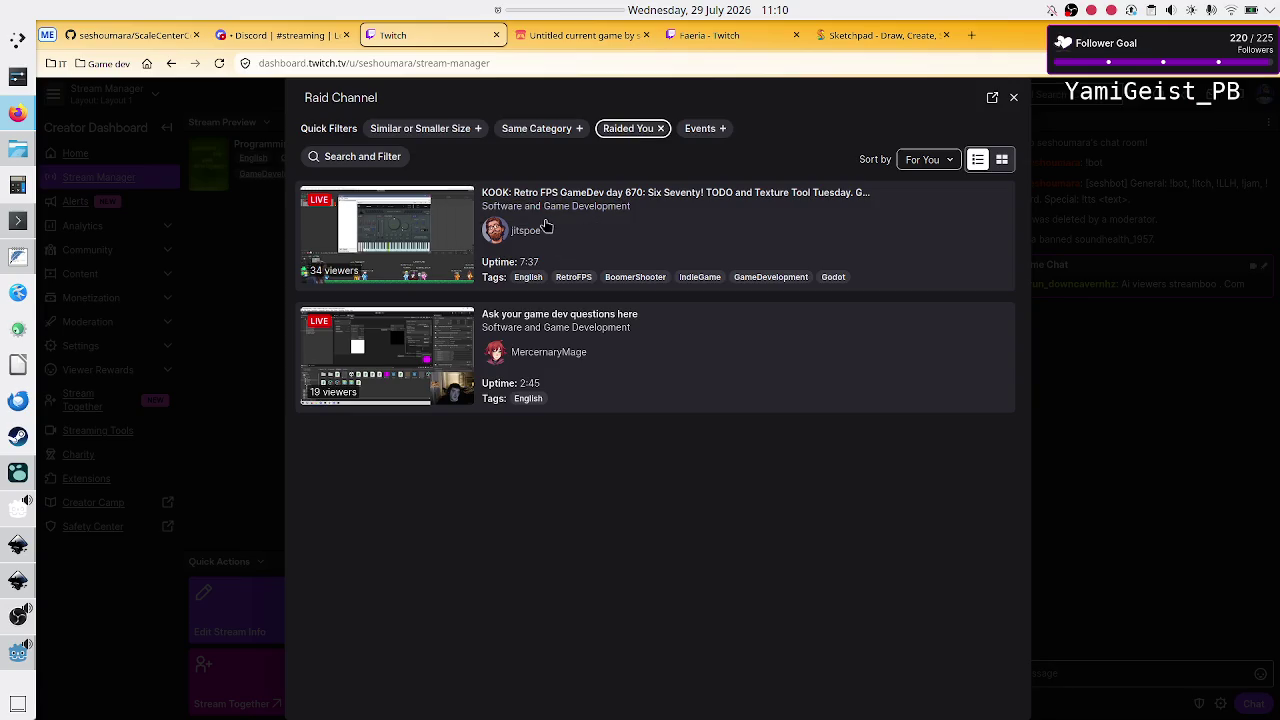
{"action": "left_click", "coordinate": [418, 220]}
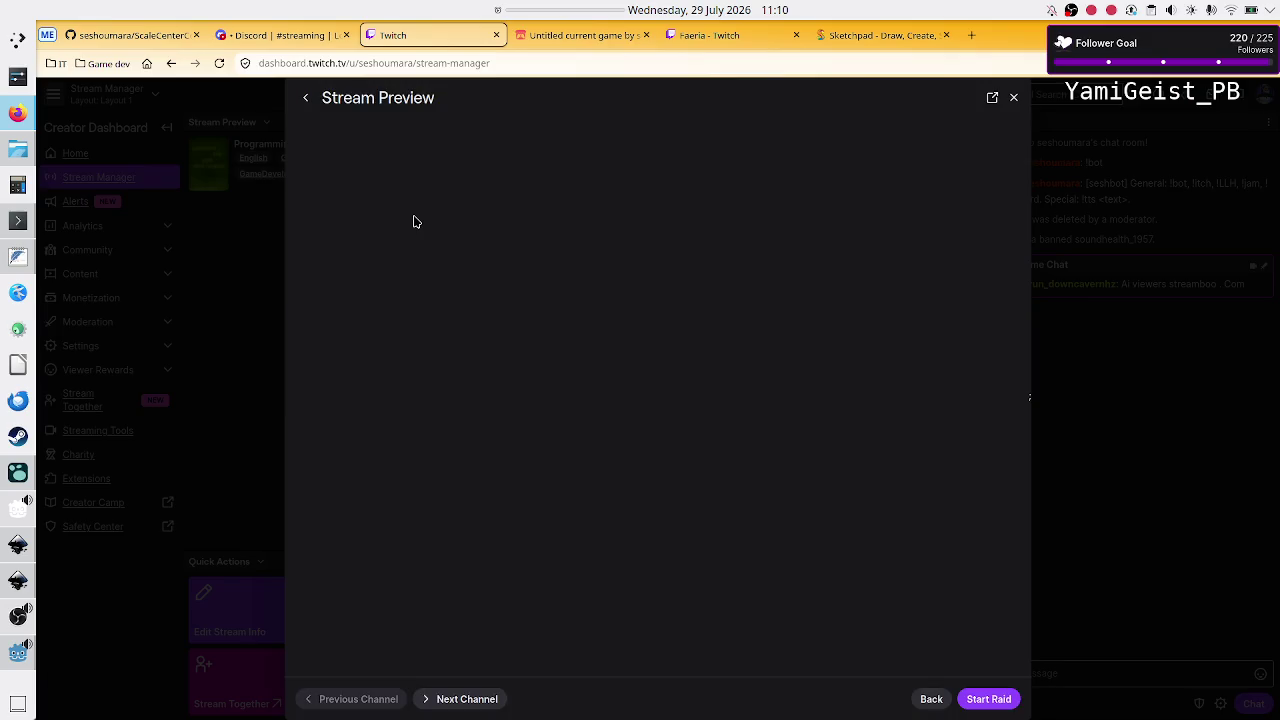